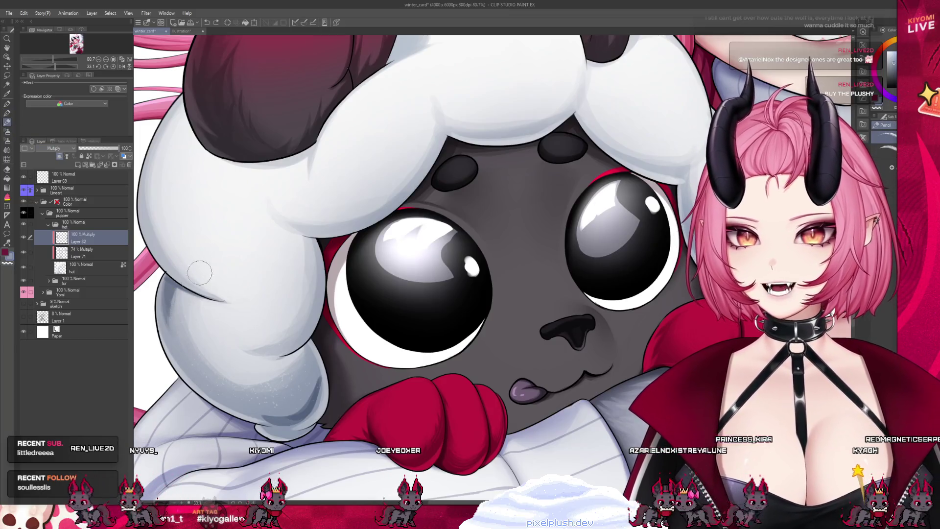
Step: Switch to the Water blending brush and save the winter_card file
left_click(8, 140)
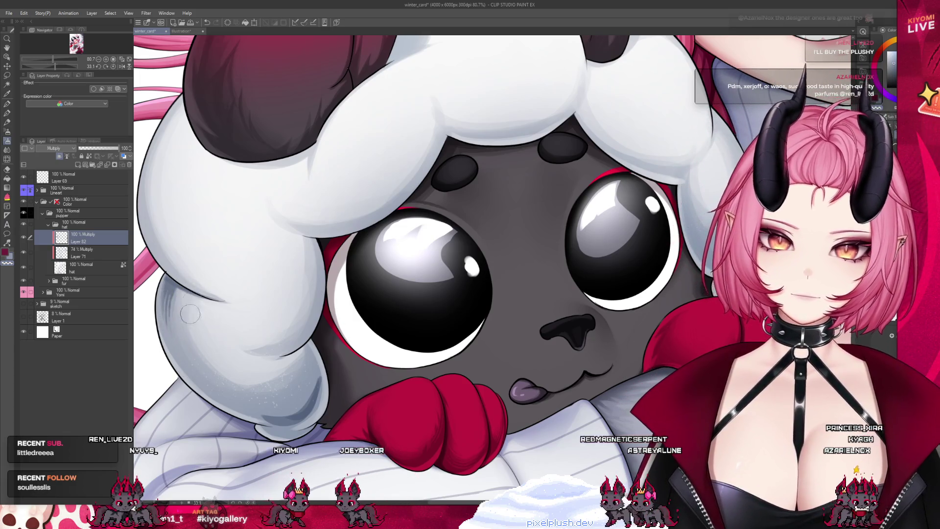
key("b")
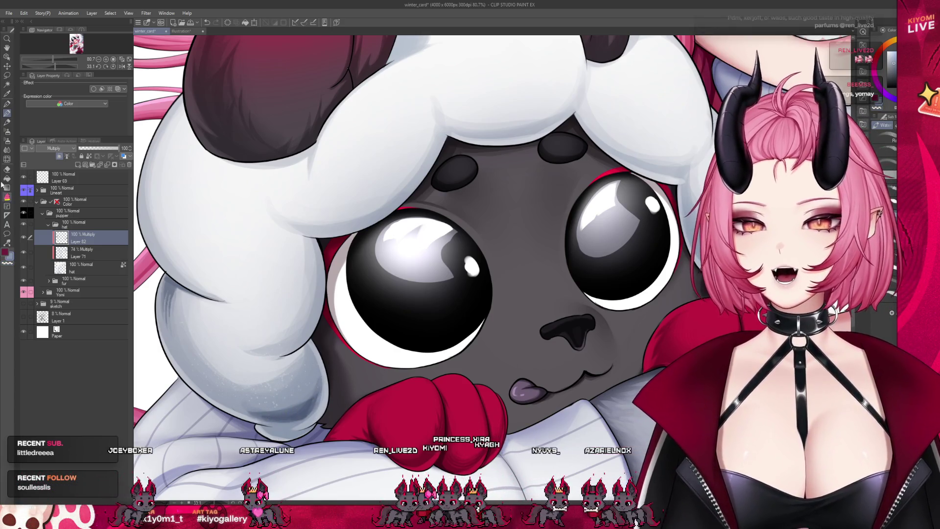
key("ctrl+s")
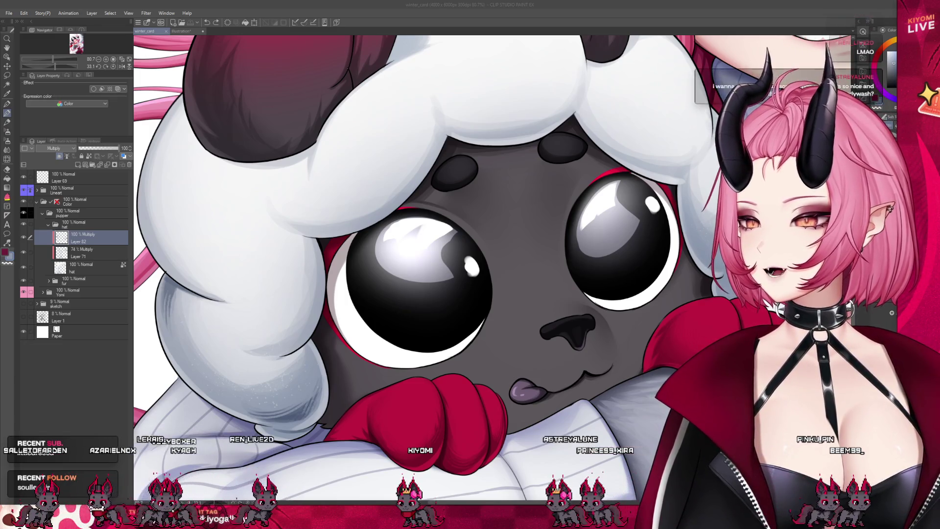
Step: Dab a small brush touch-up onto the lamb plush's wool near its lower-left face
scroll(304, 276, "down", 2)
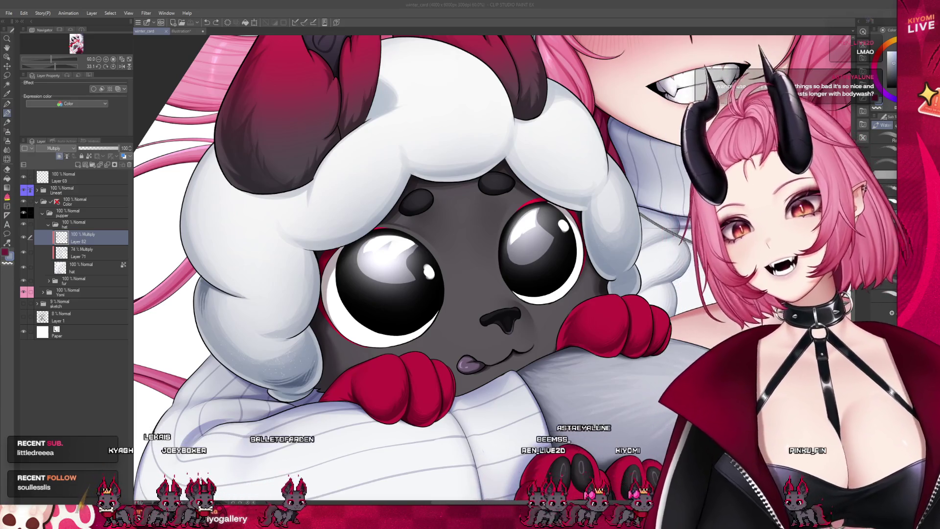
scroll(305, 366, "up", 2)
left_click(264, 407)
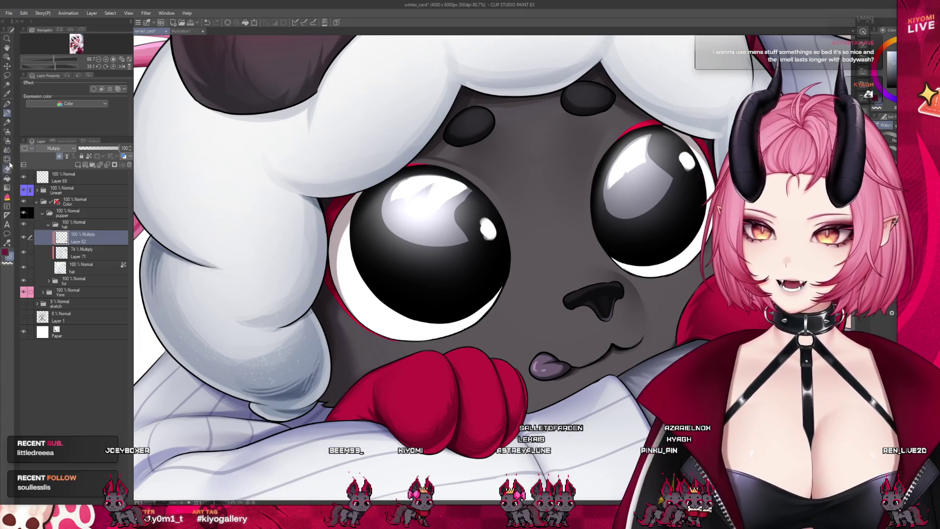
left_click(8, 141)
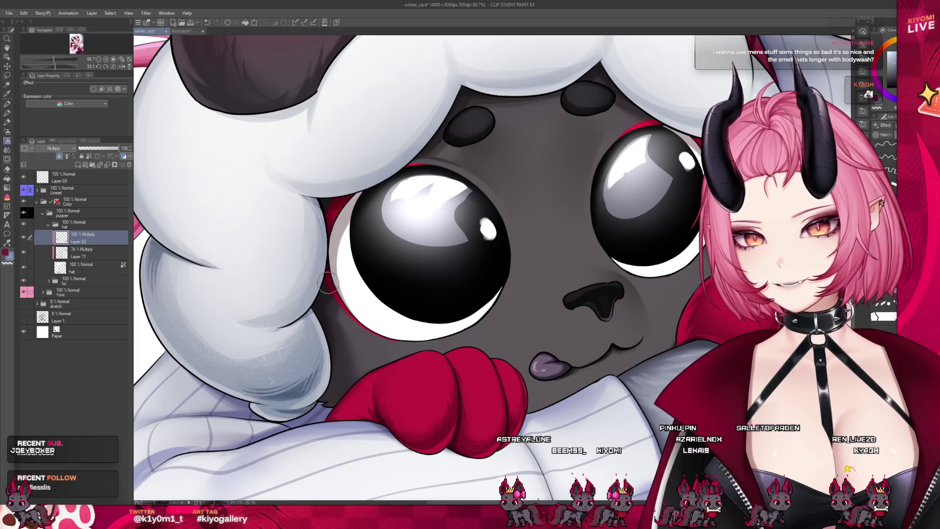
left_click(7, 104)
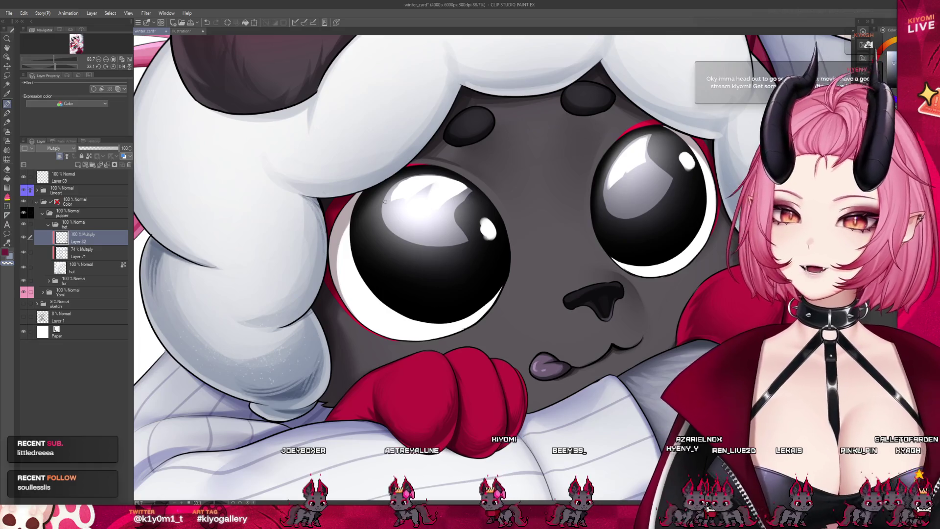
scroll(350, 288, "down", 5)
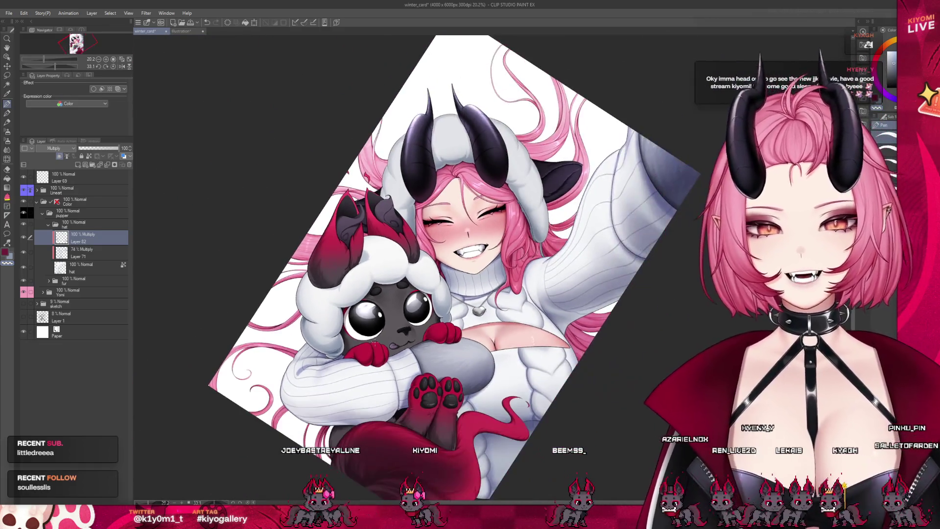
scroll(381, 293, "up", 2)
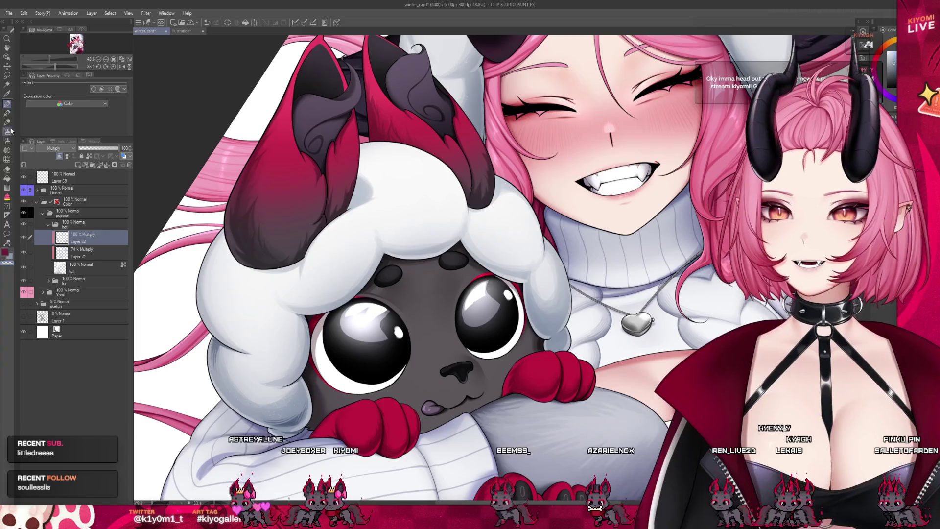
scroll(314, 95, "up", 1)
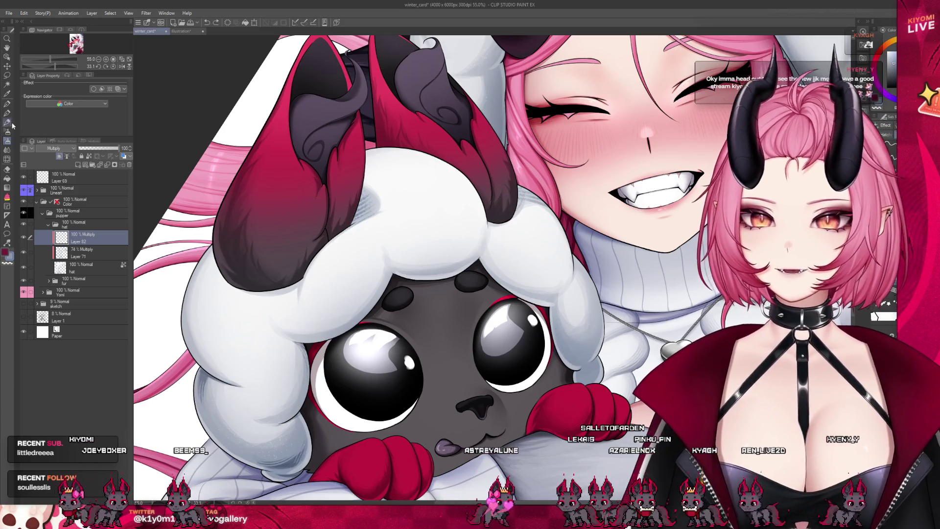
Step: Paint darker grey-blue shading on the right side of the lamb's white wool beside the sweater
key("p")
left_click_drag(359, 162, 393, 207)
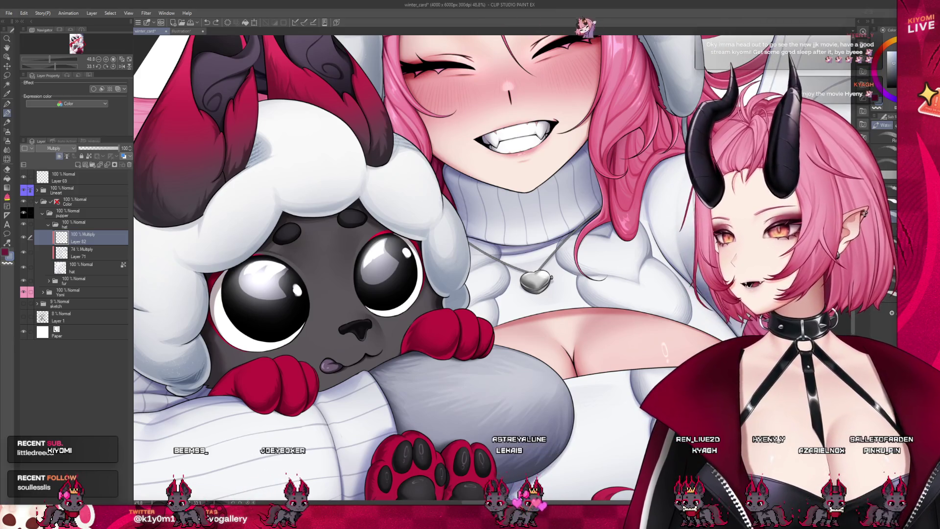
scroll(443, 299, "up", 3)
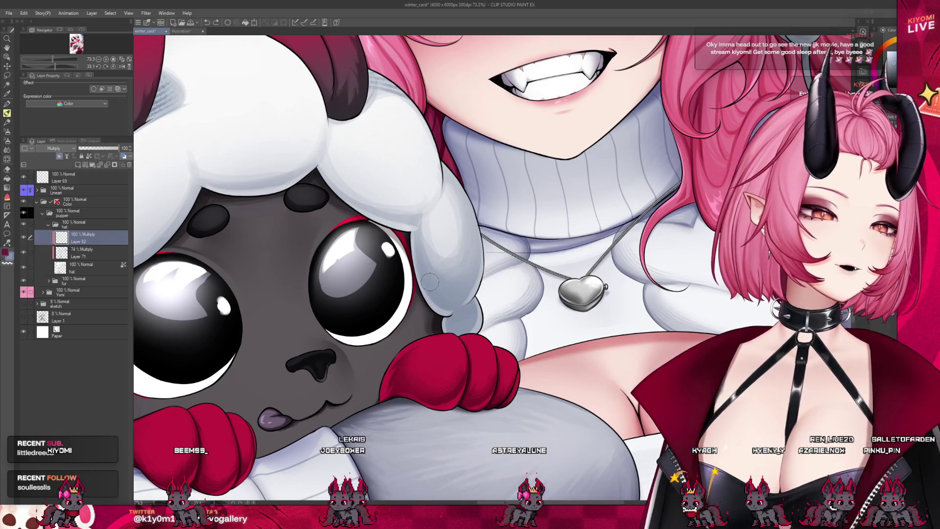
left_click_drag(430, 280, 423, 280)
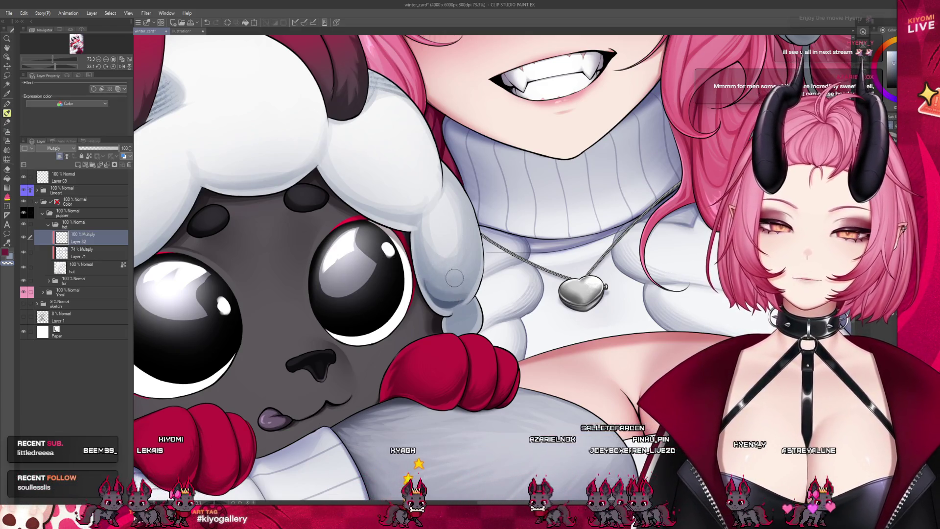
left_click(7, 140)
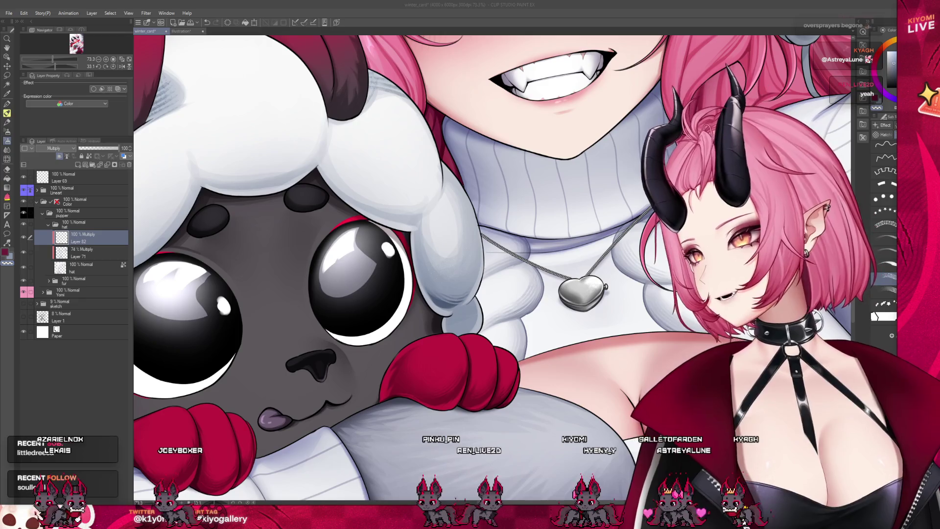
key("ctrl+minus")
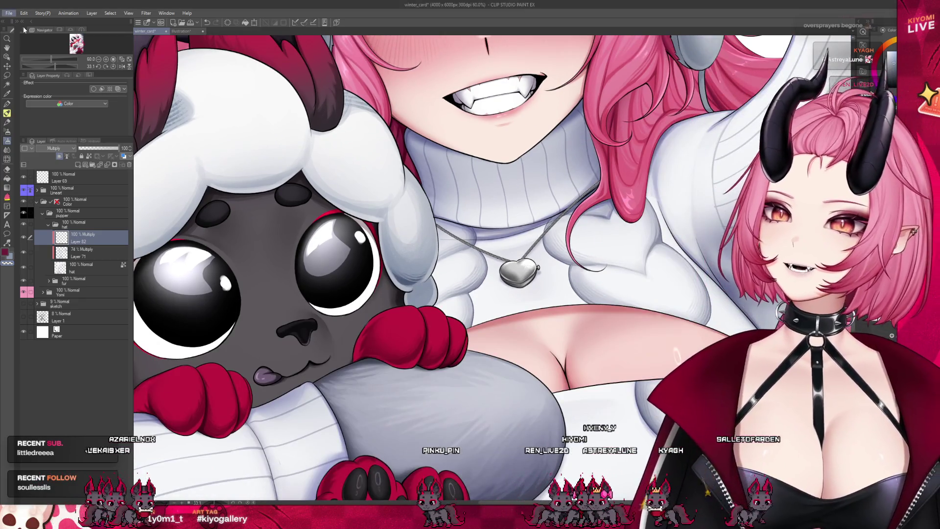
Step: Paste two perfume-shelf photos as new canvases, Illustration2 and Illustration4, and compare them
key("ctrl+v")
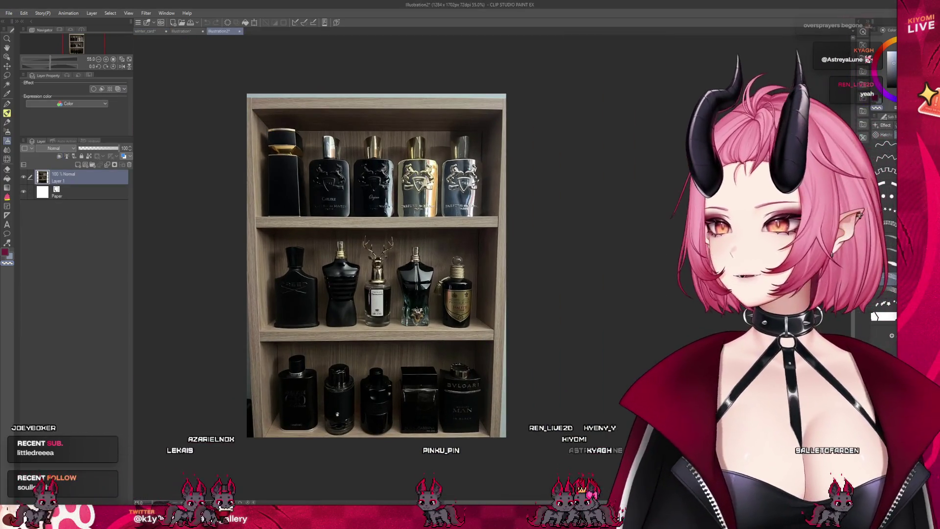
left_click(40, 3)
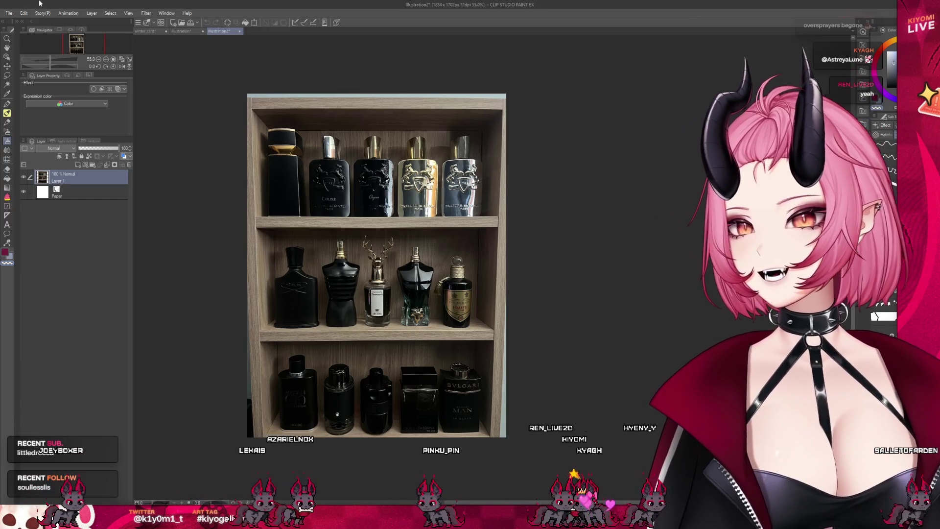
key("ctrl+v")
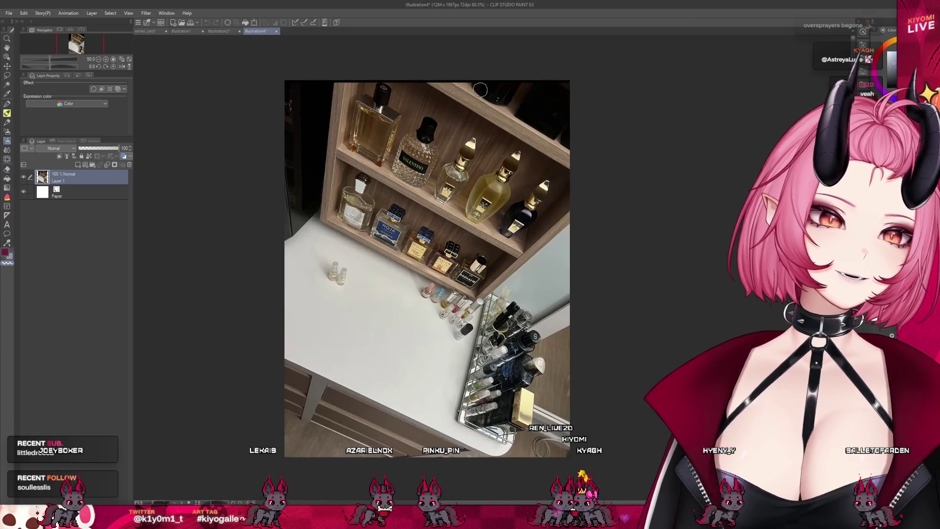
left_click(214, 32)
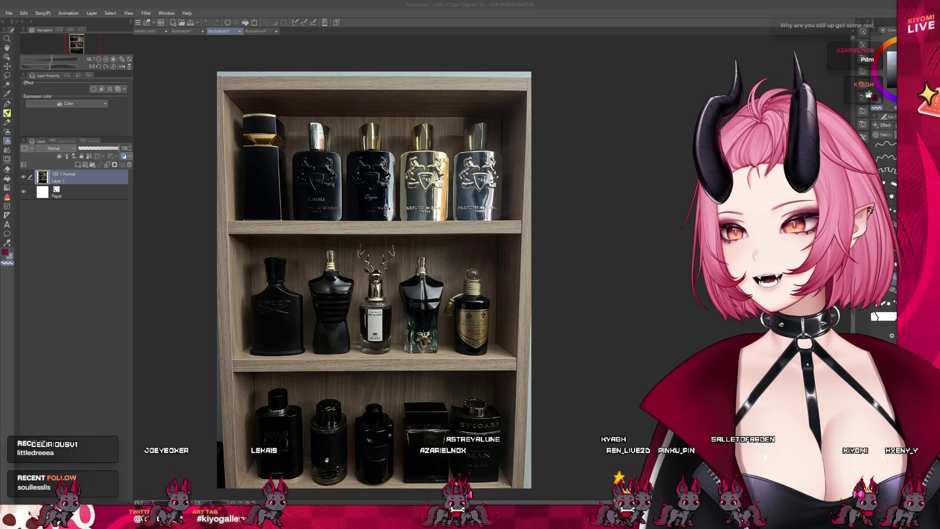
key("ctrl+Tab")
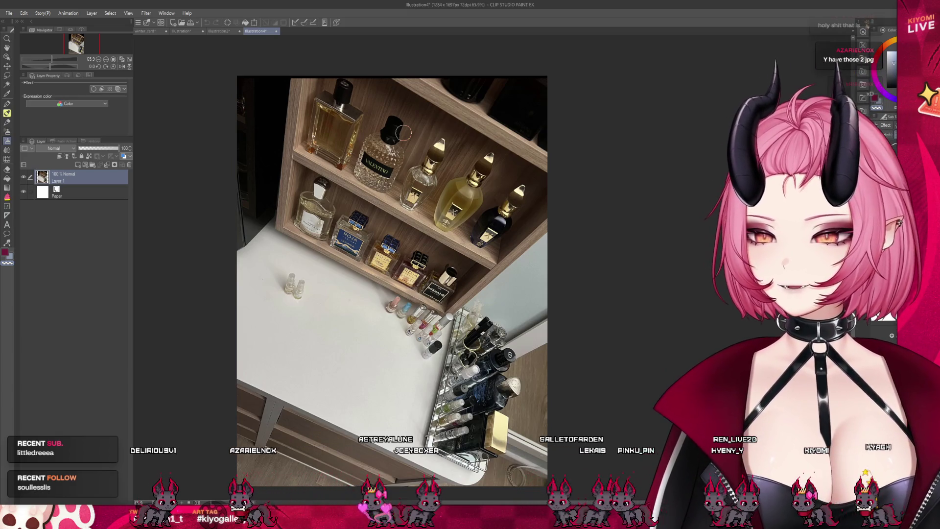
left_click(216, 31)
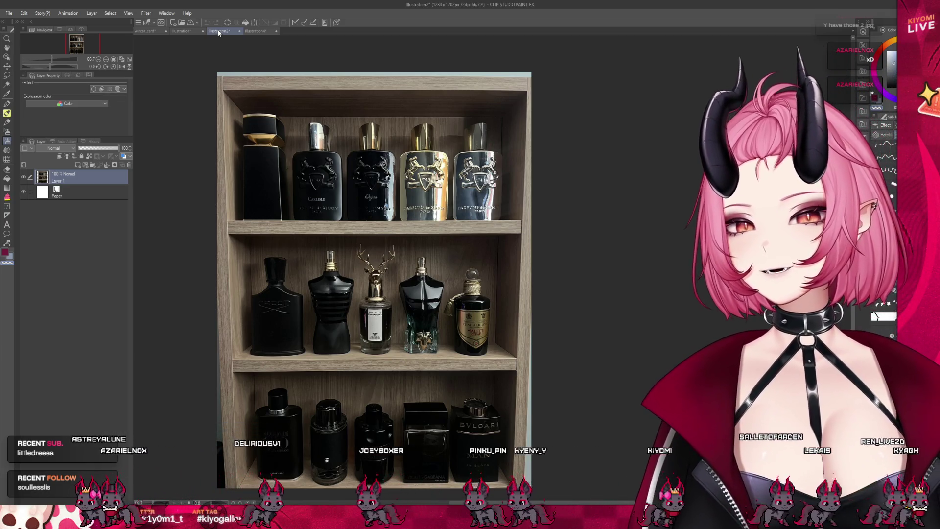
Step: Try white strokes around the antlered bottle on the shelf photo, undoing each
scroll(365, 268, "up", 3)
scroll(365, 267, "down", 1)
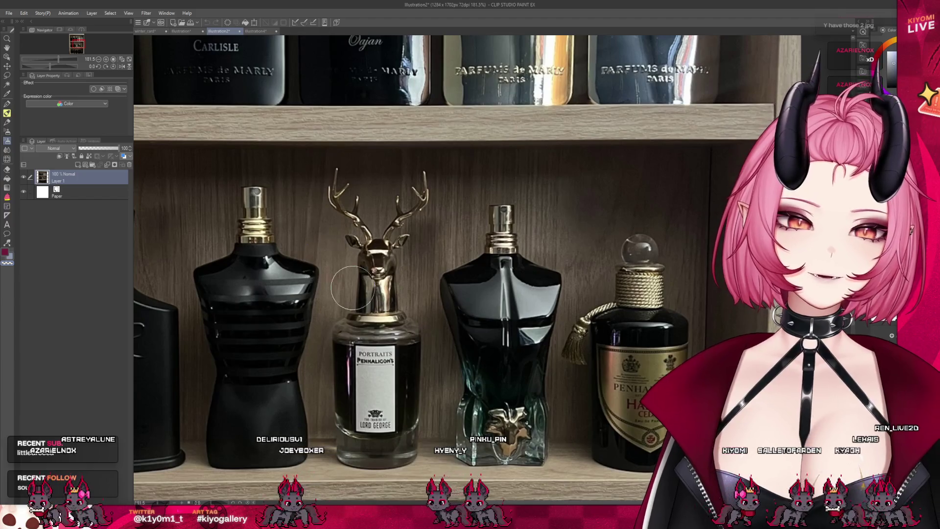
scroll(363, 272, "down", 2)
scroll(358, 279, "up", 3)
mouse_move(357, 279)
left_mouse_down()
mouse_move(343, 308)
mouse_move(421, 305)
left_mouse_up()
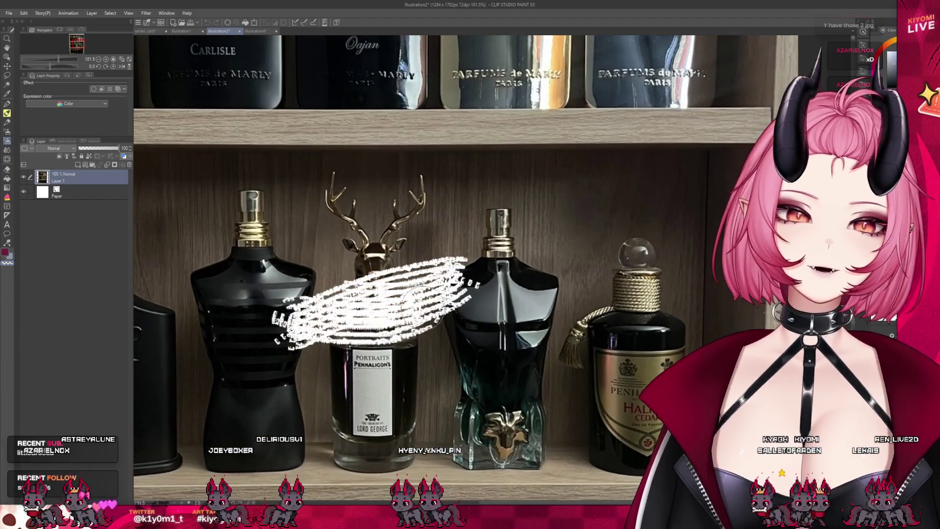
key("ctrl+z")
mouse_move(304, 294)
left_mouse_down()
mouse_move(363, 342)
mouse_move(245, 274)
mouse_move(465, 289)
left_mouse_up()
left_click(206, 23)
Step: Try white loops around the middle-shelf bottles, undoing each attempt
scroll(399, 278, "down", 4)
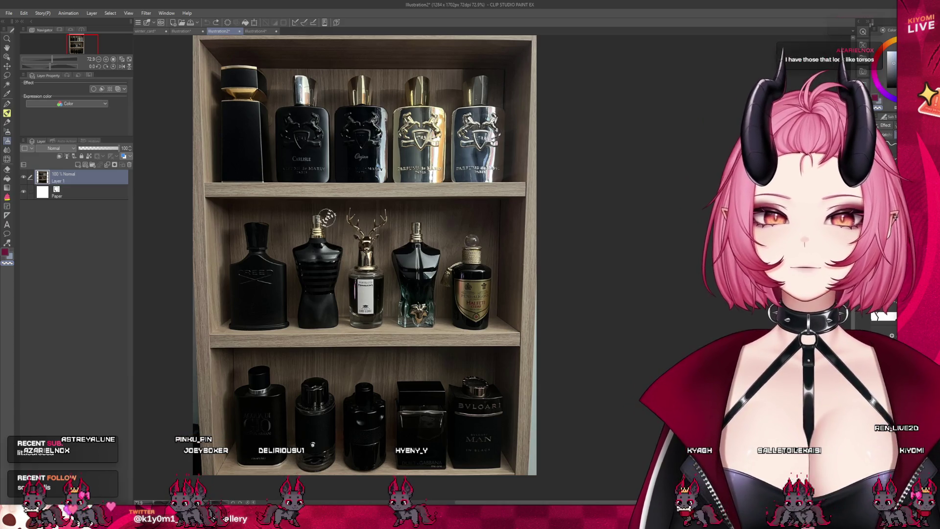
left_click_drag(326, 216, 376, 214)
left_click(207, 23)
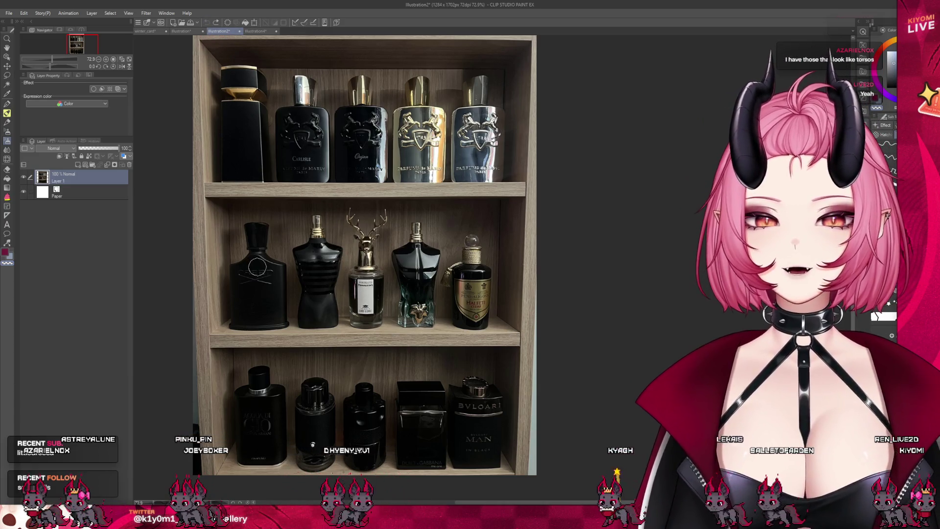
mouse_move(354, 253)
left_mouse_down()
mouse_move(274, 206)
mouse_move(250, 235)
left_mouse_up()
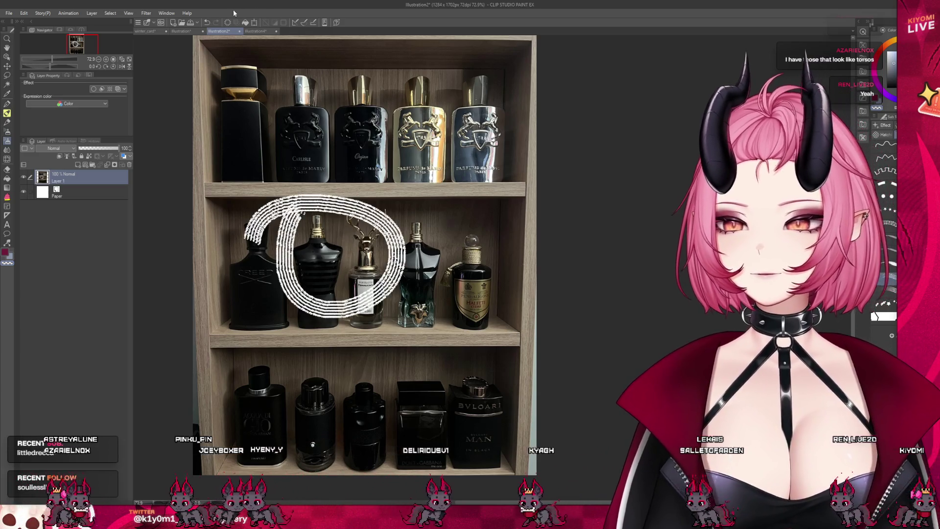
key("ctrl+z")
scroll(318, 135, "up", 4)
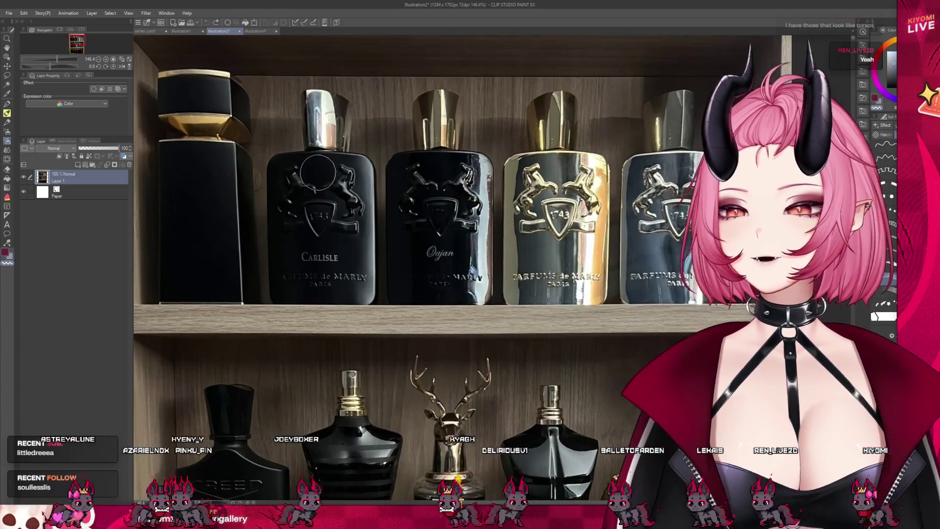
scroll(326, 331, "down", 1)
scroll(325, 331, "down", 3)
scroll(325, 331, "up", 1)
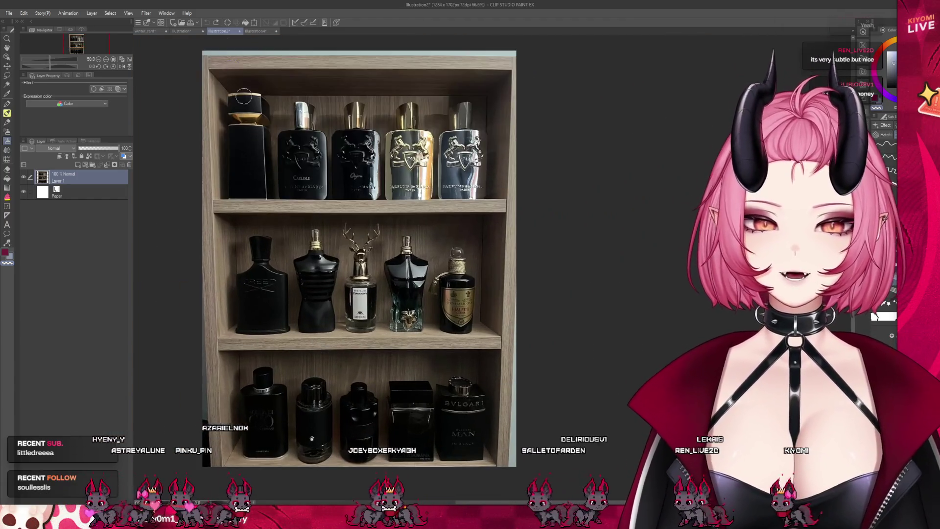
Step: Close the Illustration4 and Illustration2 reference canvases and return to the winter card
left_click(261, 32)
scroll(275, 158, "up", 2)
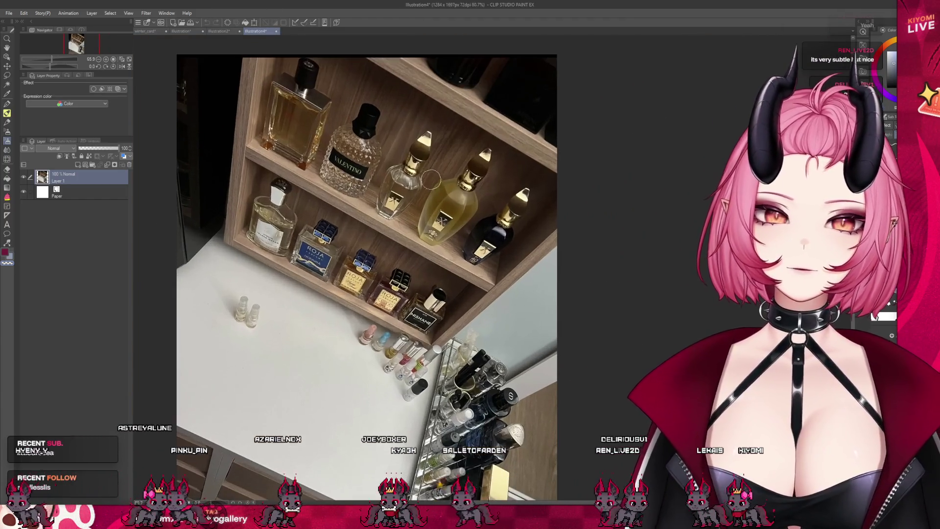
scroll(347, 193, "down", 3)
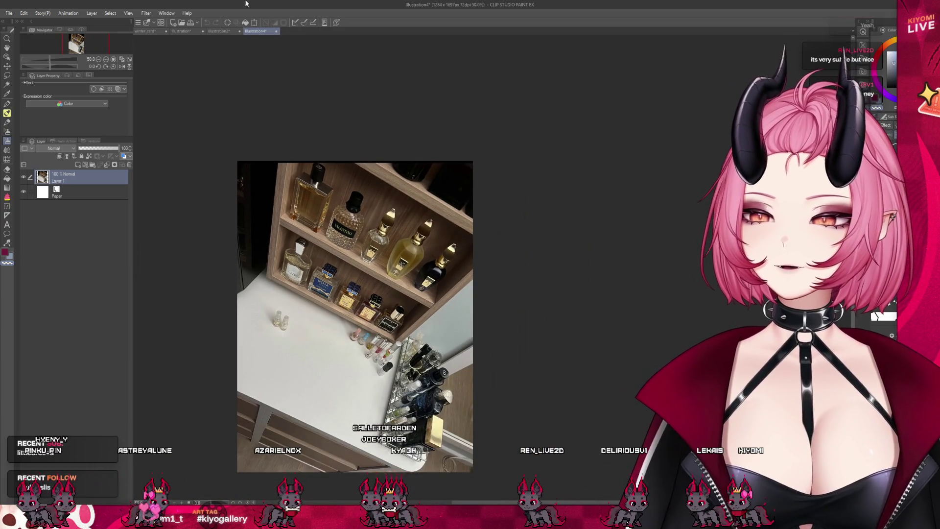
left_click(276, 30)
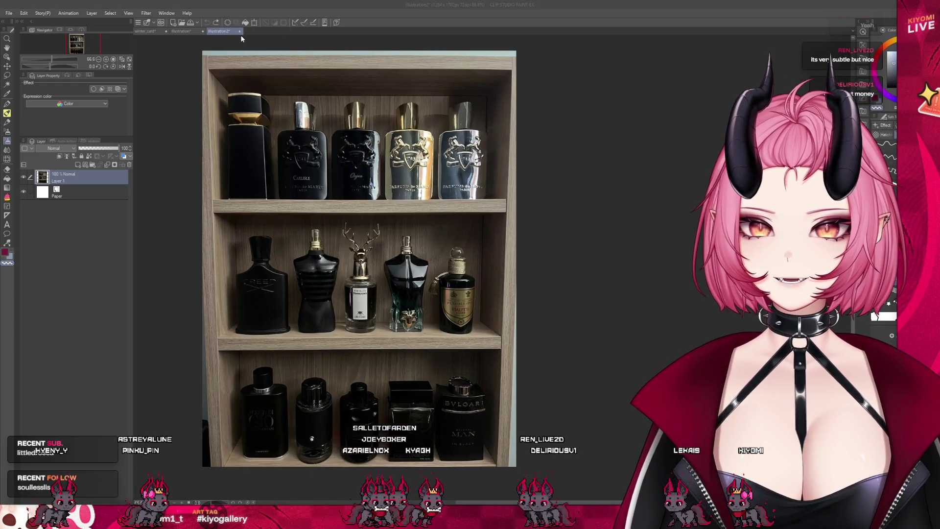
key("ctrl+w")
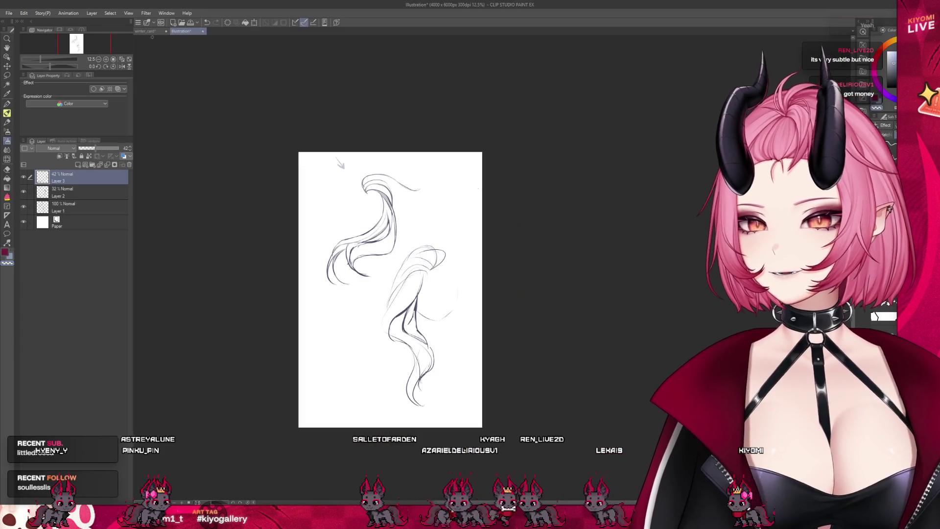
left_click(148, 32)
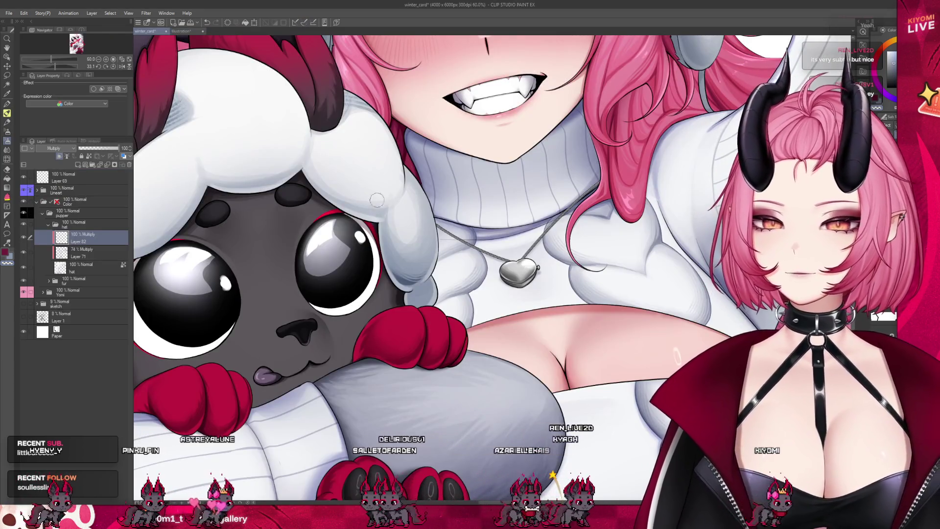
Step: Darken the Multiply-layer shading at the bottom of the lamb's red paw
scroll(78, 65, "up", 2)
scroll(426, 247, "up", 3)
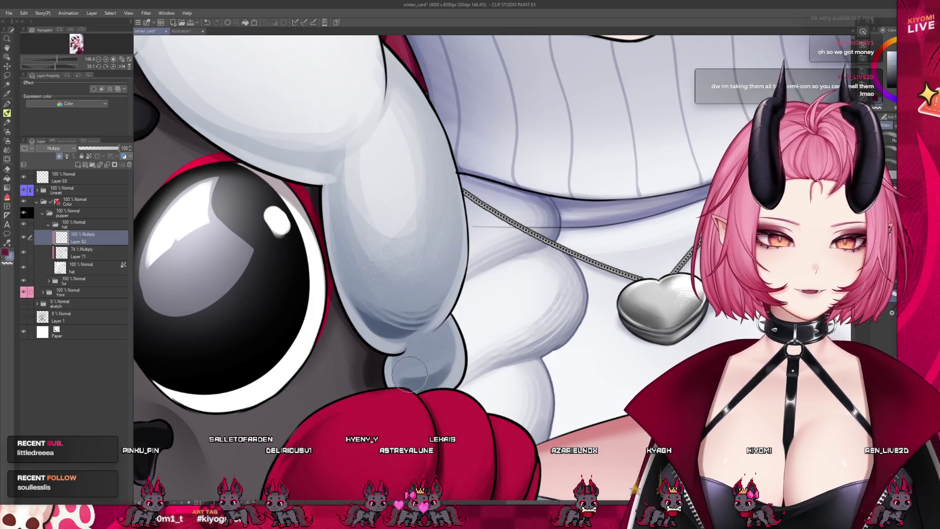
left_click_drag(450, 357, 453, 335)
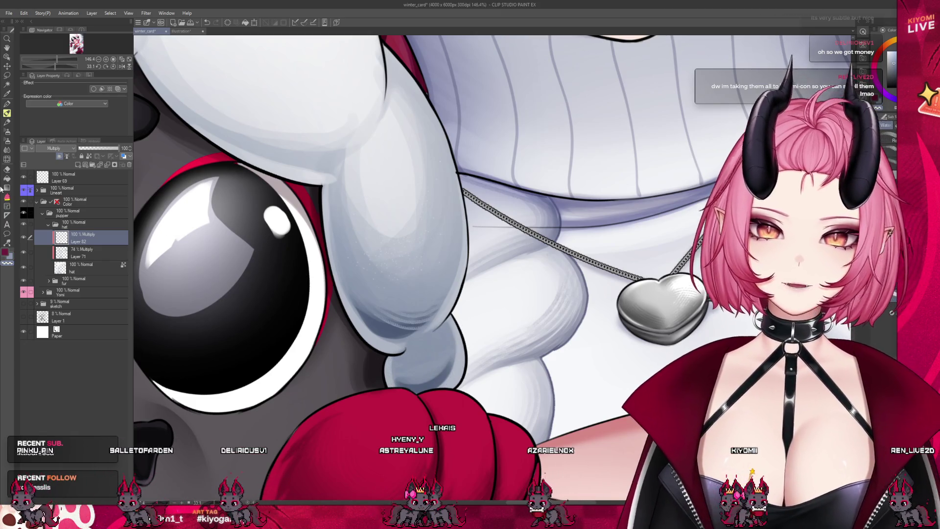
left_click(7, 140)
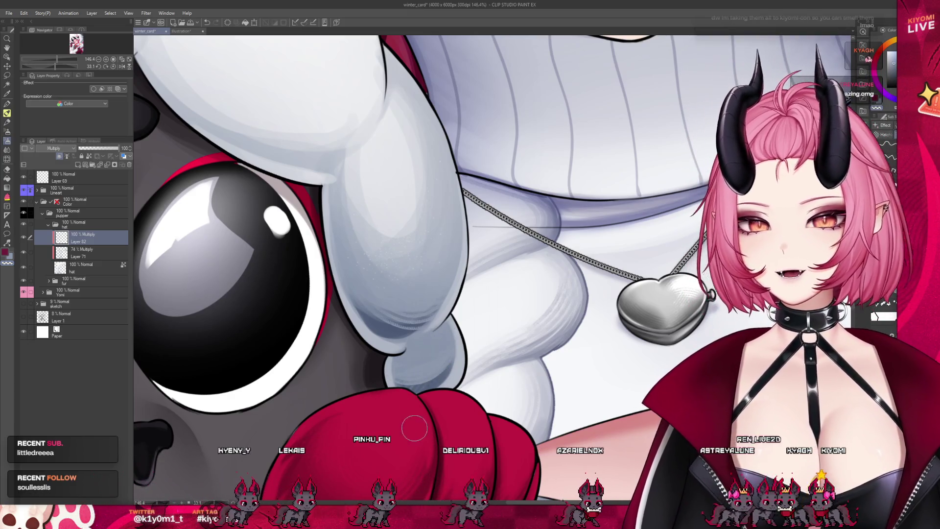
scroll(414, 429, "down", 5)
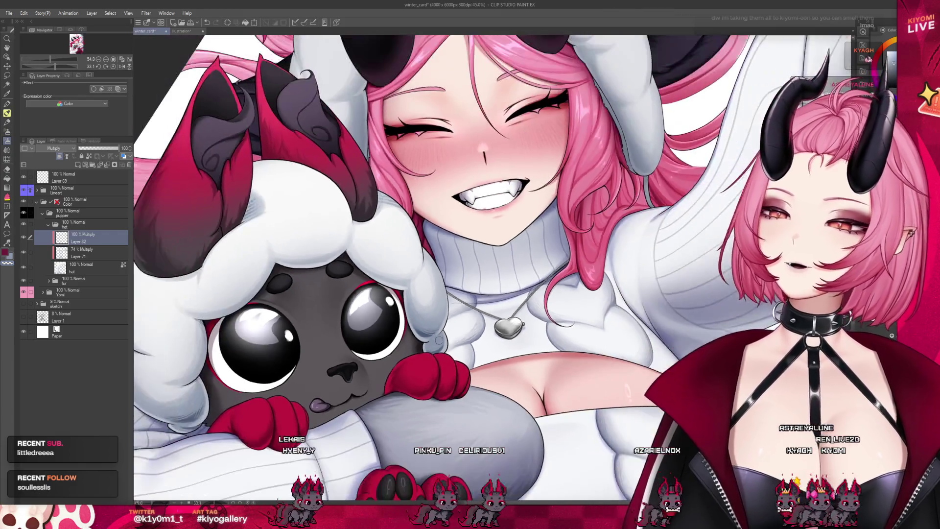
scroll(439, 340, "down", 2)
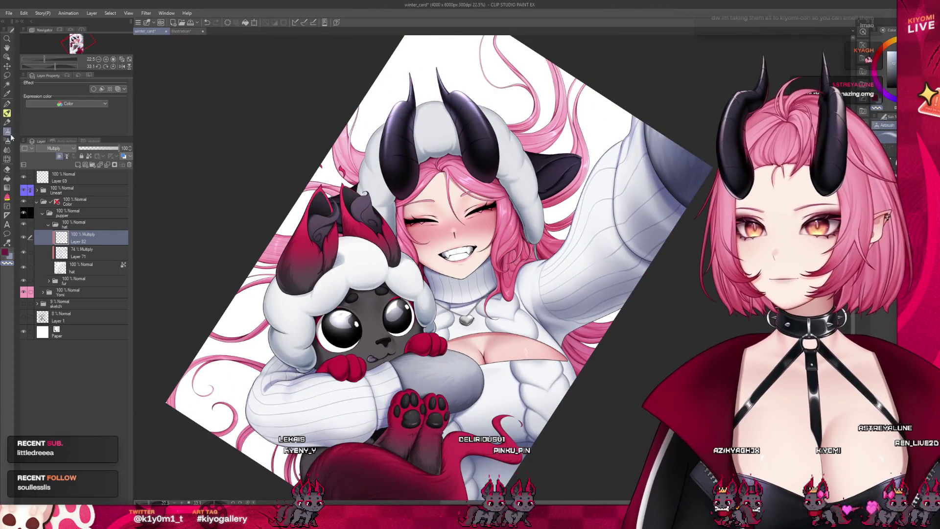
key("ctrl+plus")
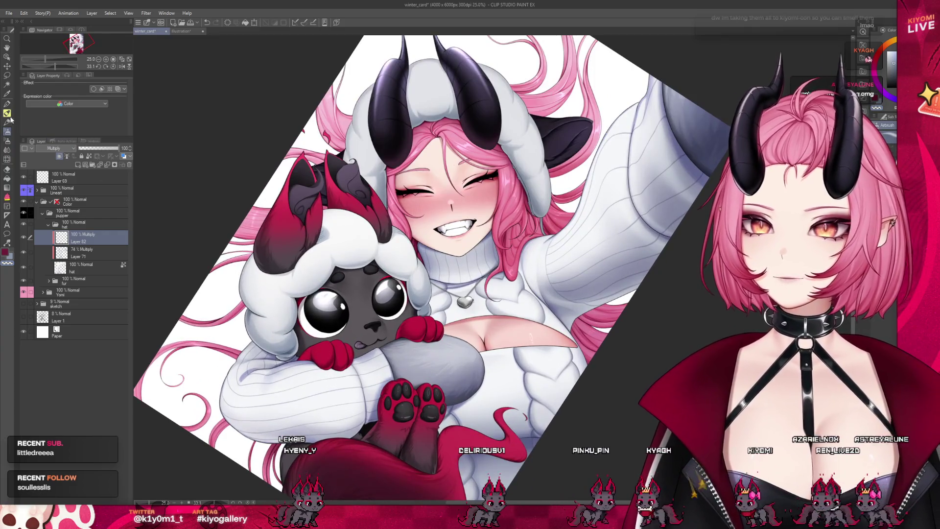
scroll(293, 222, "up", 3)
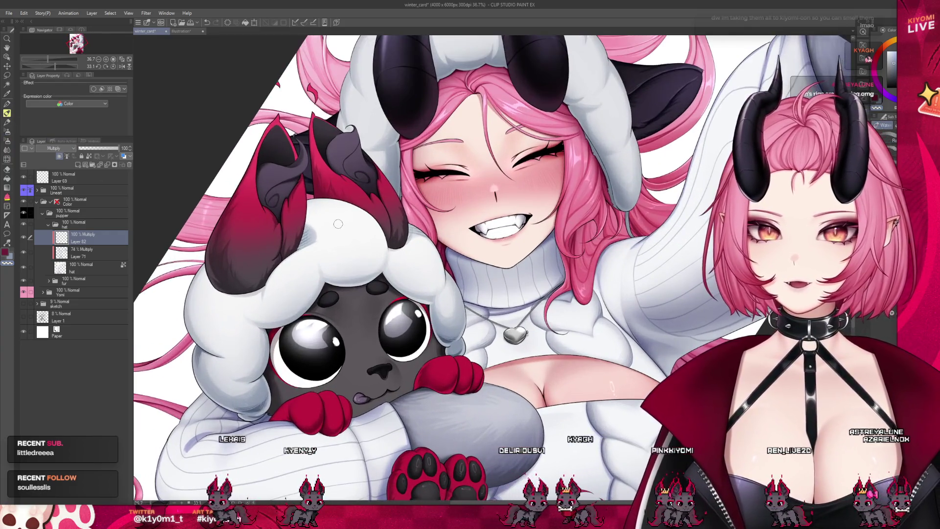
scroll(294, 237, "up", 4)
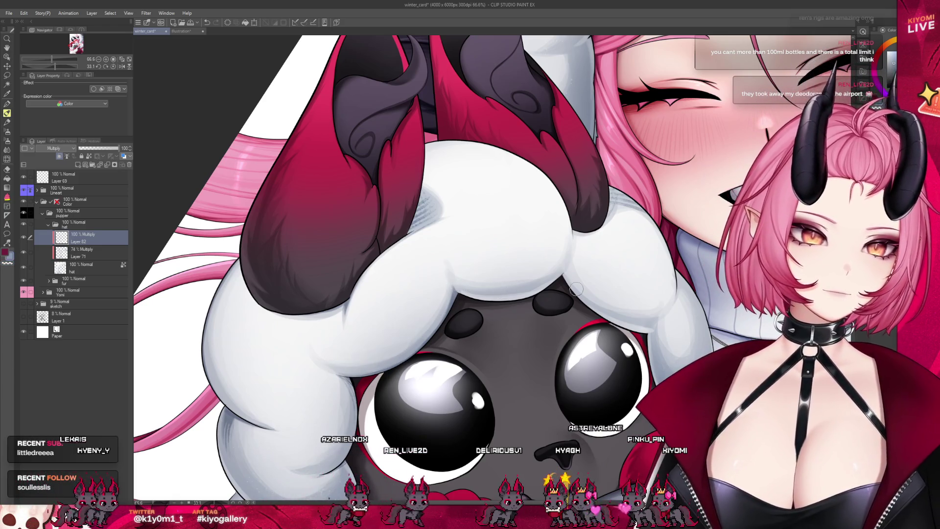
scroll(352, 229, "down", 3)
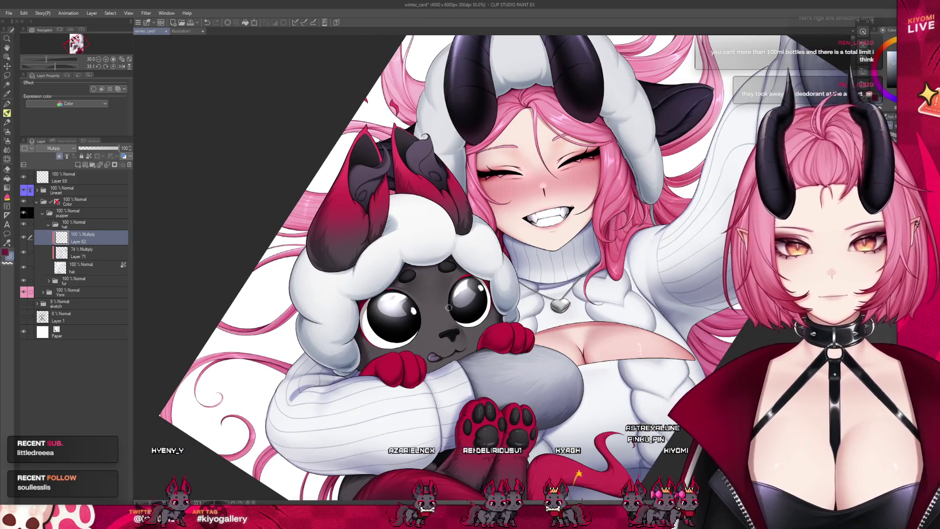
scroll(330, 319, "up", 4)
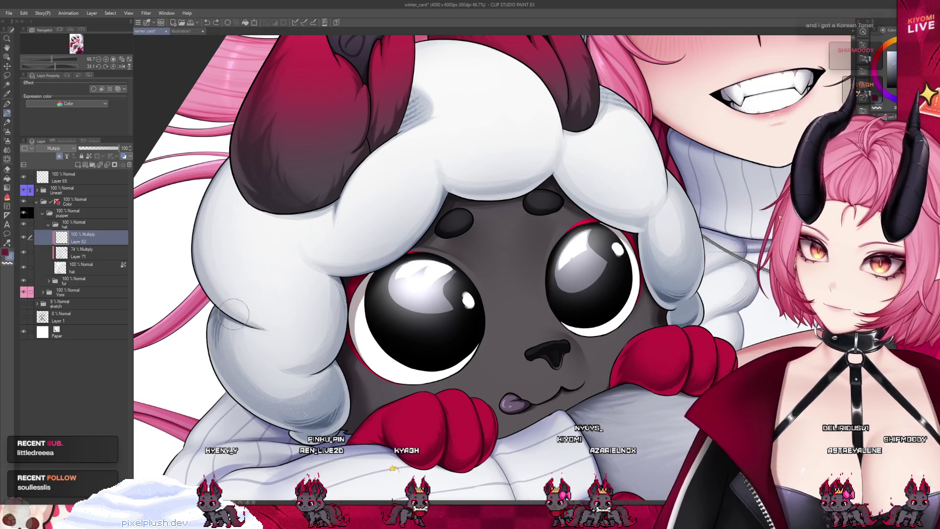
scroll(234, 313, "down", 4)
scroll(375, 232, "up", 5)
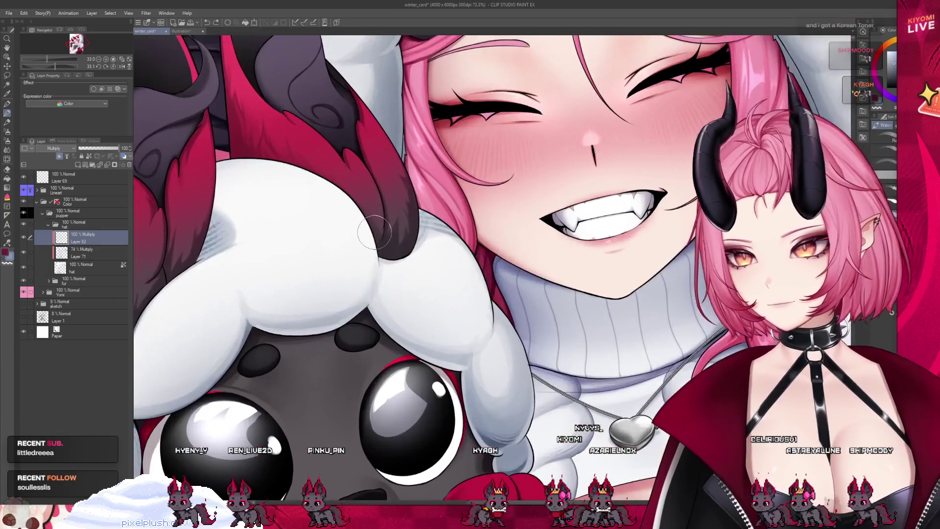
scroll(375, 232, "up", 1)
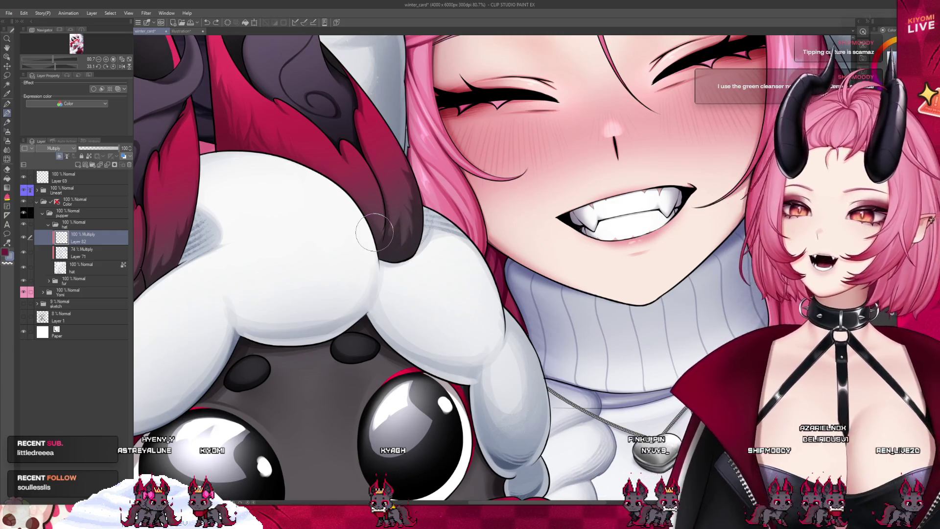
scroll(294, 110, "up", 2)
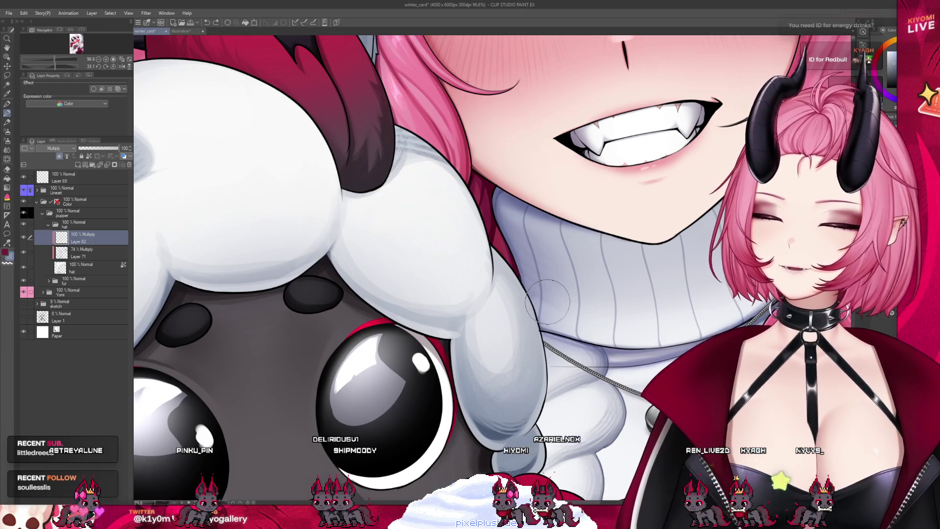
scroll(638, 334, "down", 3)
scroll(639, 366, "up", 2)
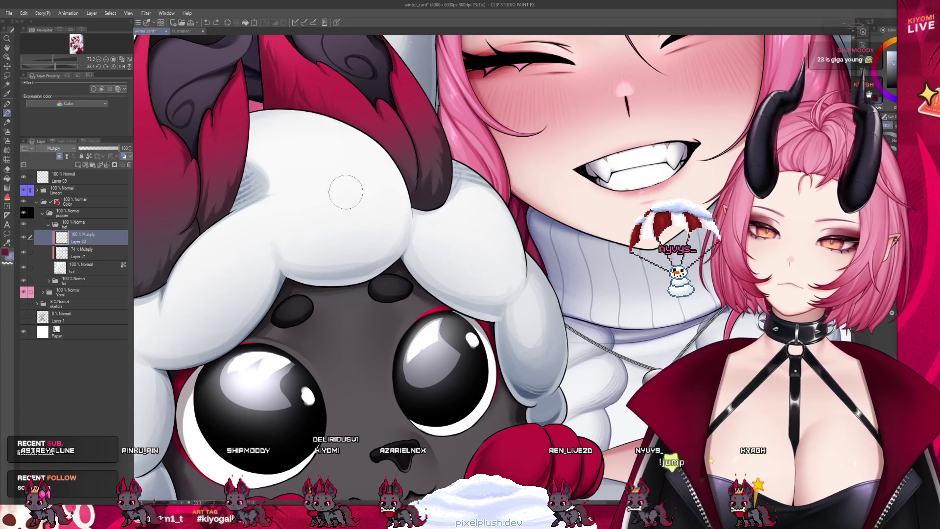
scroll(326, 286, "down", 3)
scroll(327, 286, "up", 4)
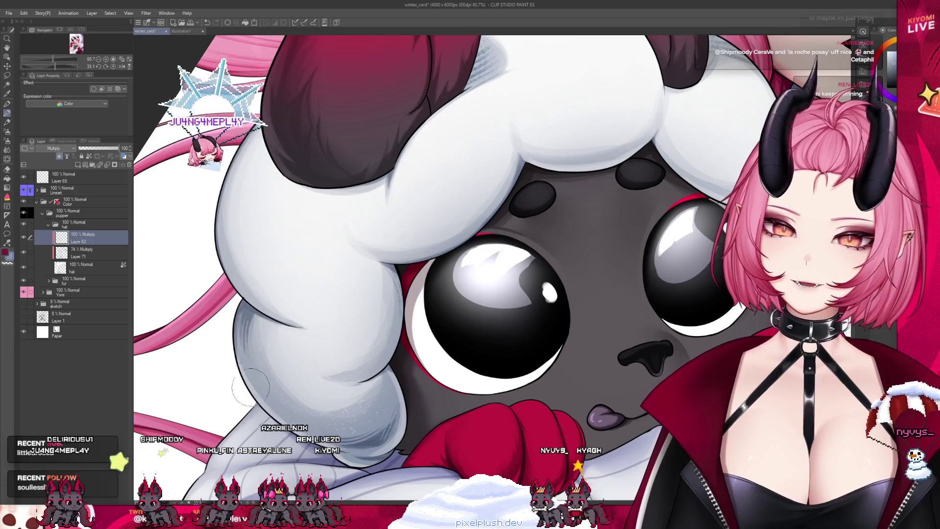
scroll(289, 377, "down", 1)
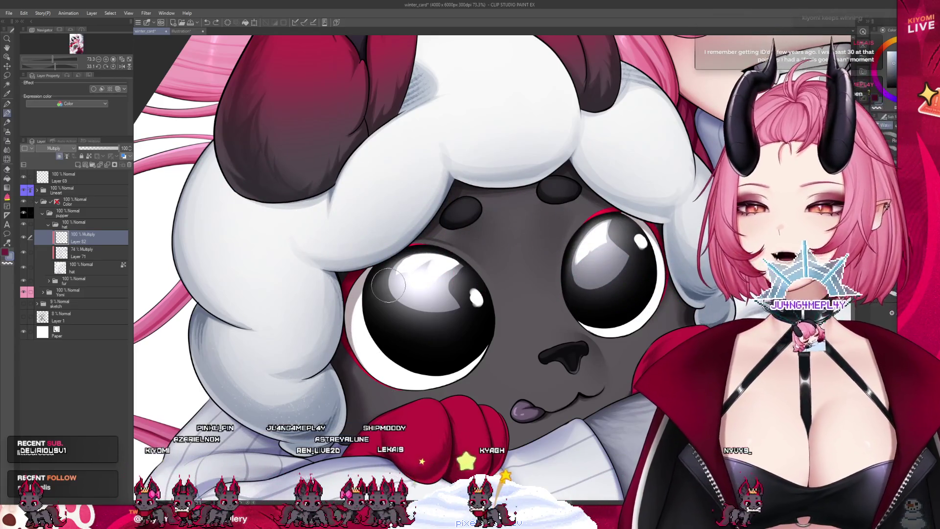
scroll(318, 299, "down", 5)
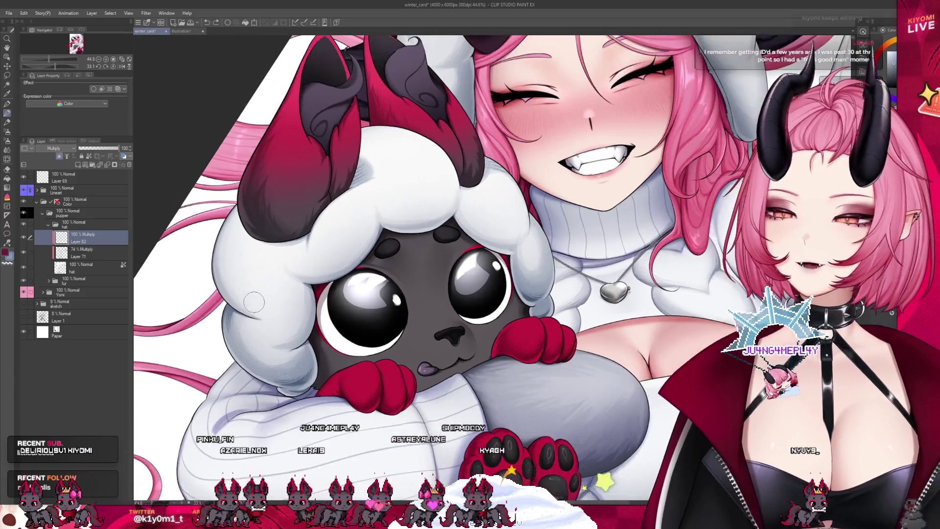
scroll(357, 275, "up", 2)
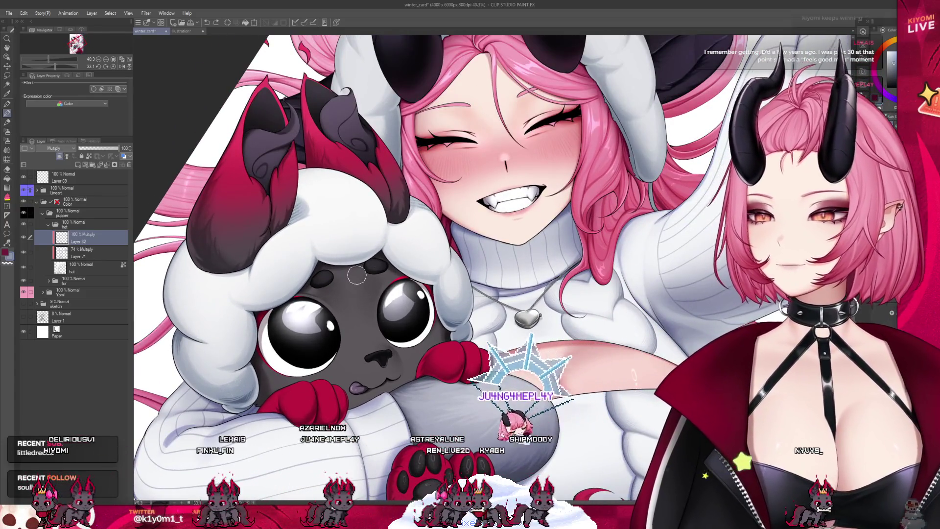
scroll(357, 276, "up", 3)
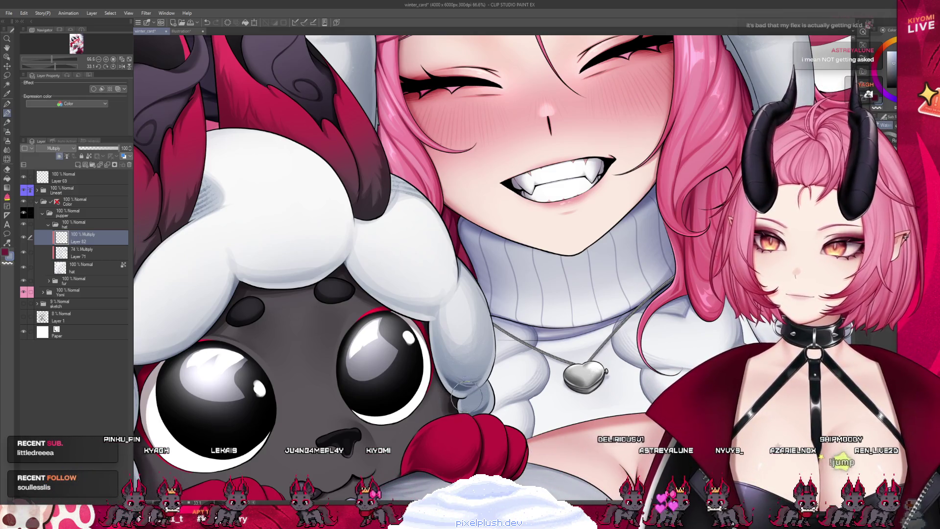
scroll(339, 319, "down", 2)
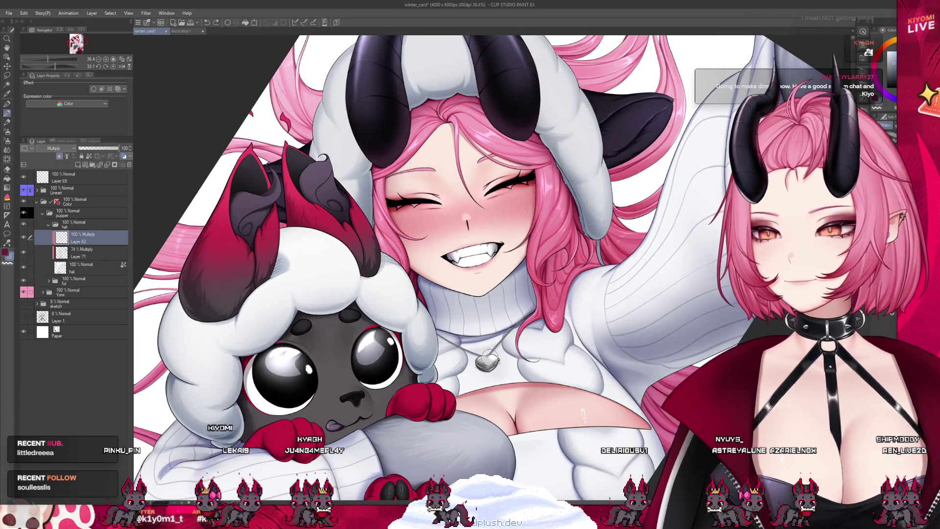
Step: Save the winter card file
scroll(489, 357, "down", 2)
scroll(239, 233, "down", 2)
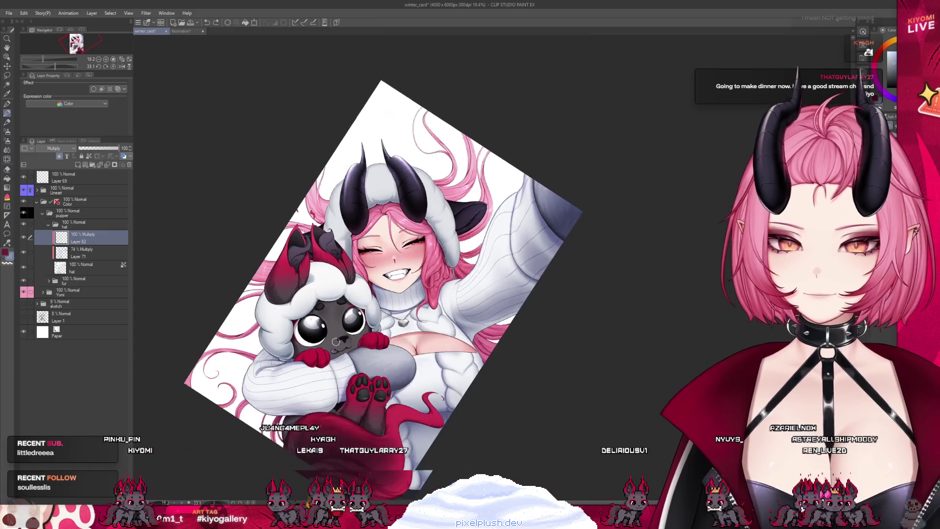
scroll(338, 344, "up", 1)
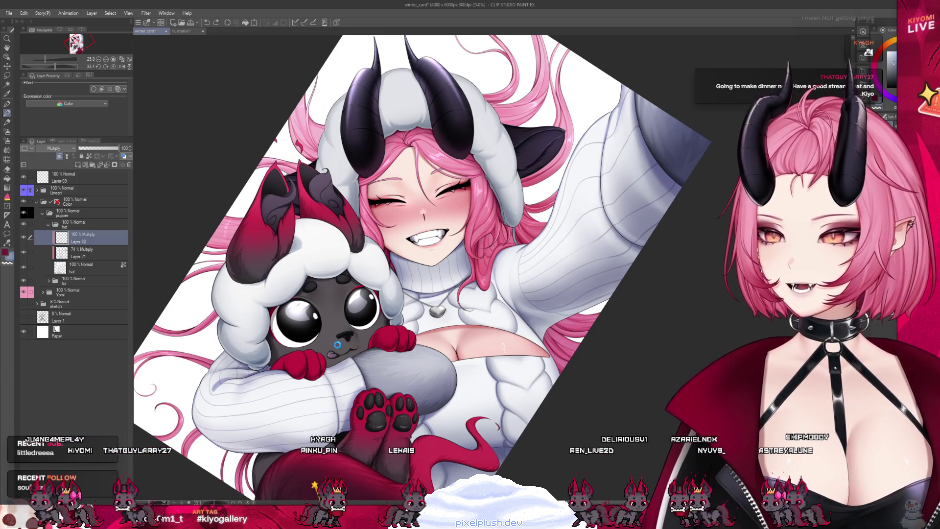
key("ctrl+s")
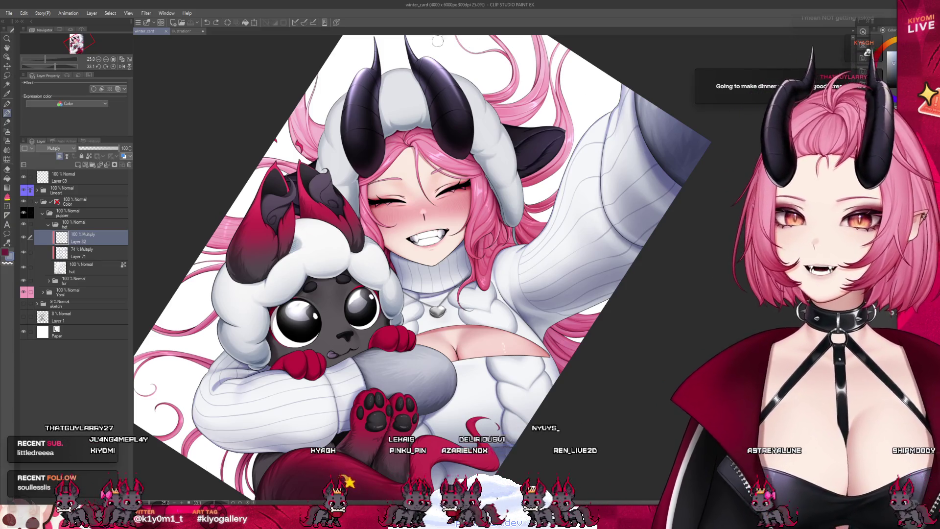
Step: Zoom the canvas from about 12% to about 49% on the girl's face and hood
scroll(438, 41, "down", 2)
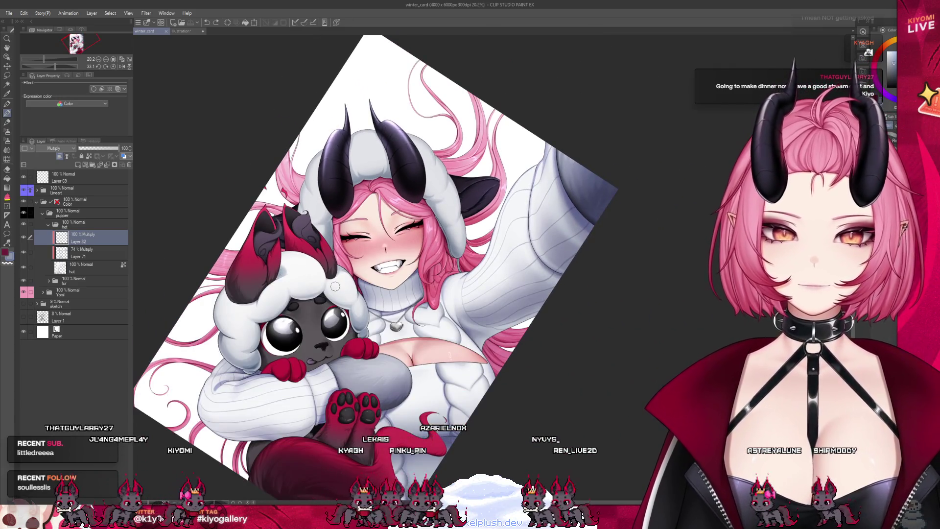
scroll(334, 286, "down", 2)
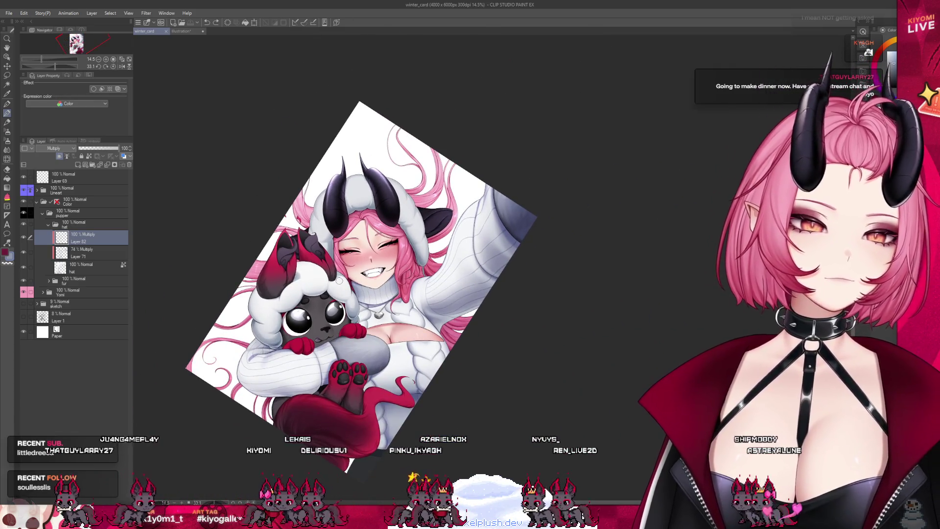
scroll(338, 280, "up", 2)
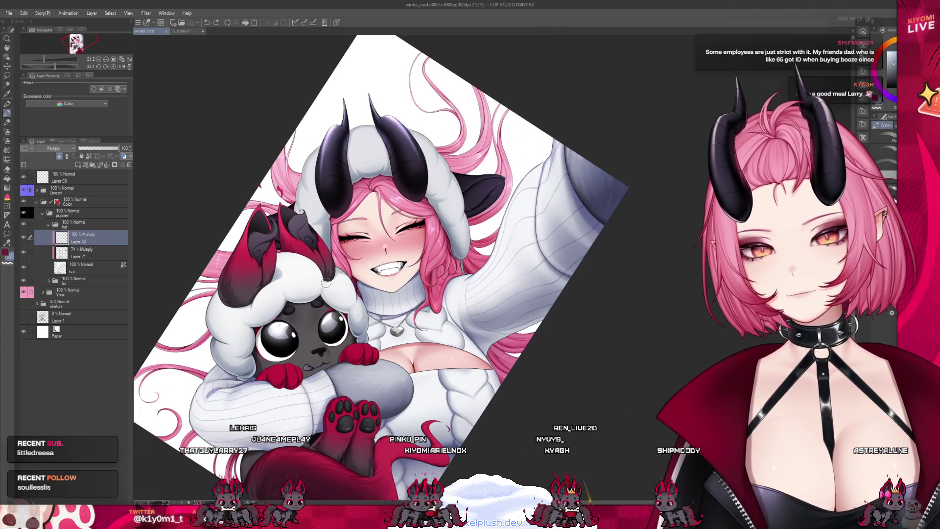
scroll(327, 283, "down", 3)
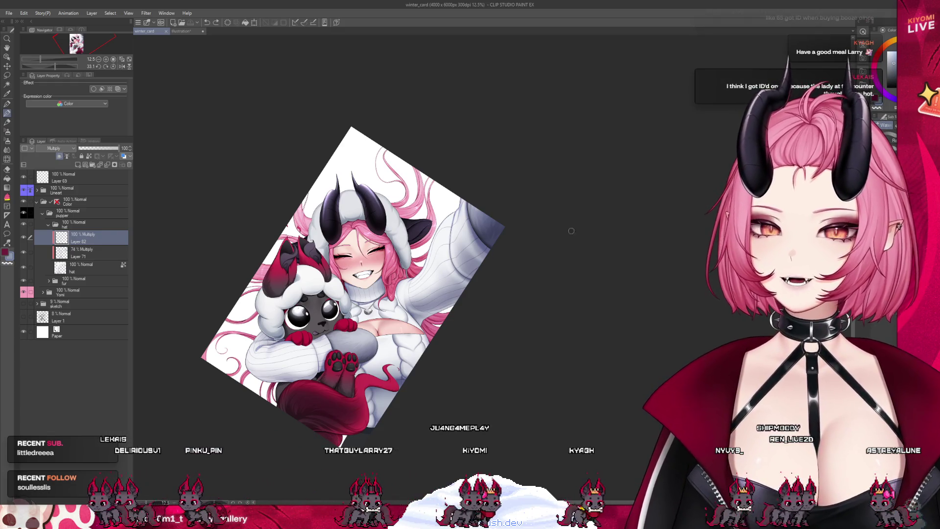
scroll(416, 202, "up", 2)
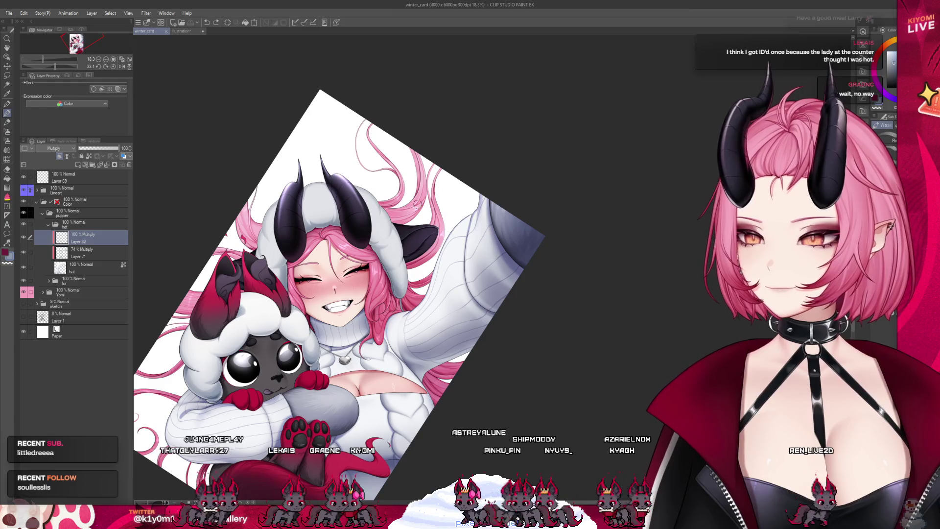
scroll(418, 202, "up", 1)
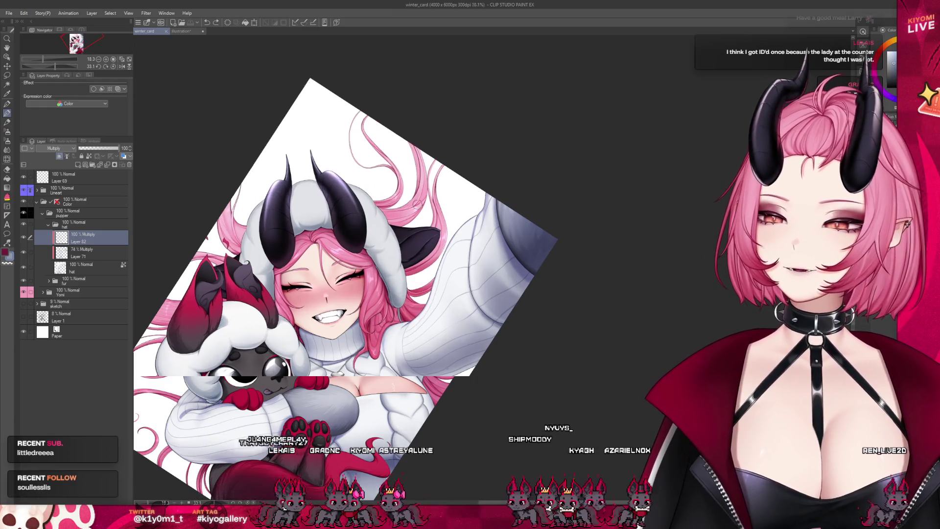
scroll(416, 204, "up", 5)
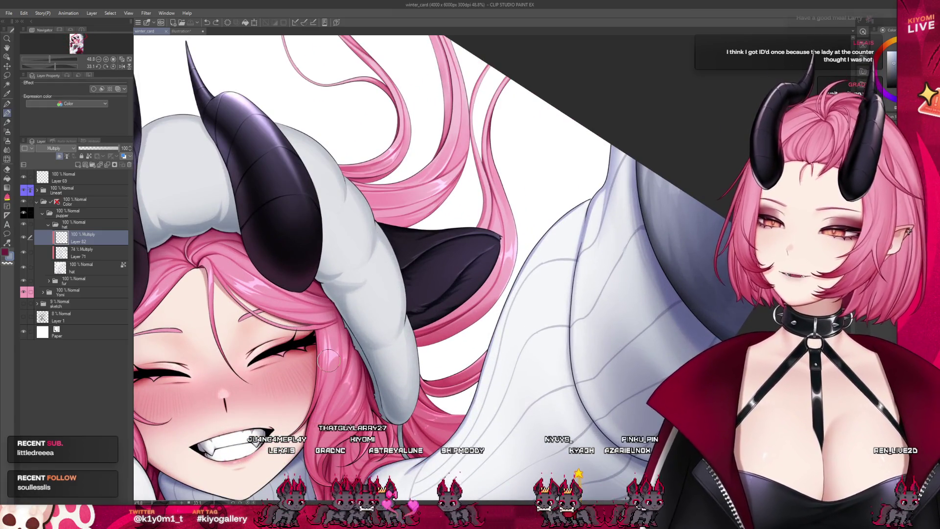
Step: Collapse the hat layer folder
scroll(417, 362, "up", 1)
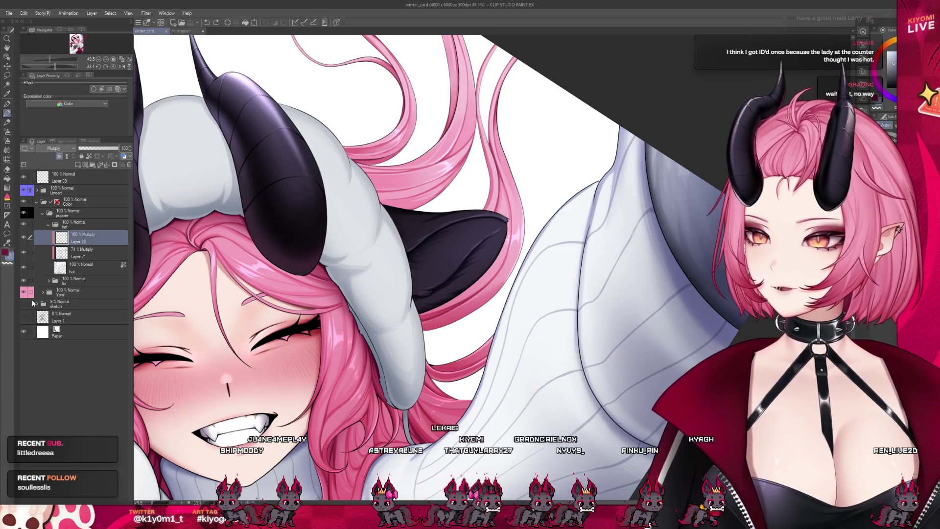
scroll(319, 348, "up", 2)
left_click(48, 225)
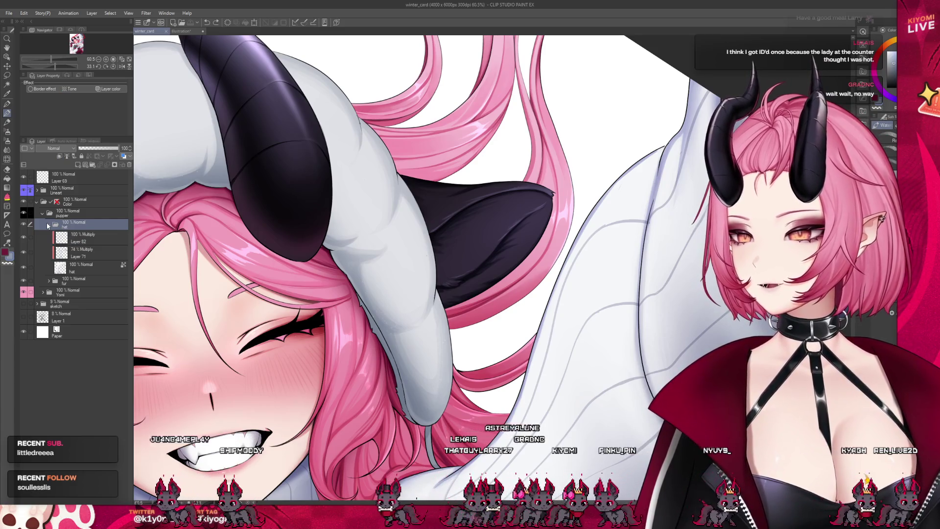
left_click(48, 226)
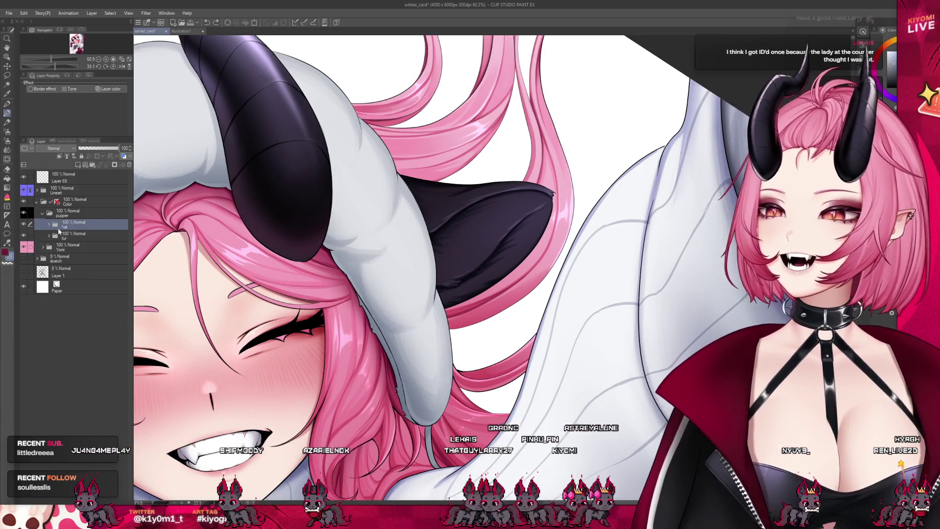
left_click(48, 237)
Step: Expand the Yomi folder and add a new blank Layer 83 above Layer 35
left_click(63, 247)
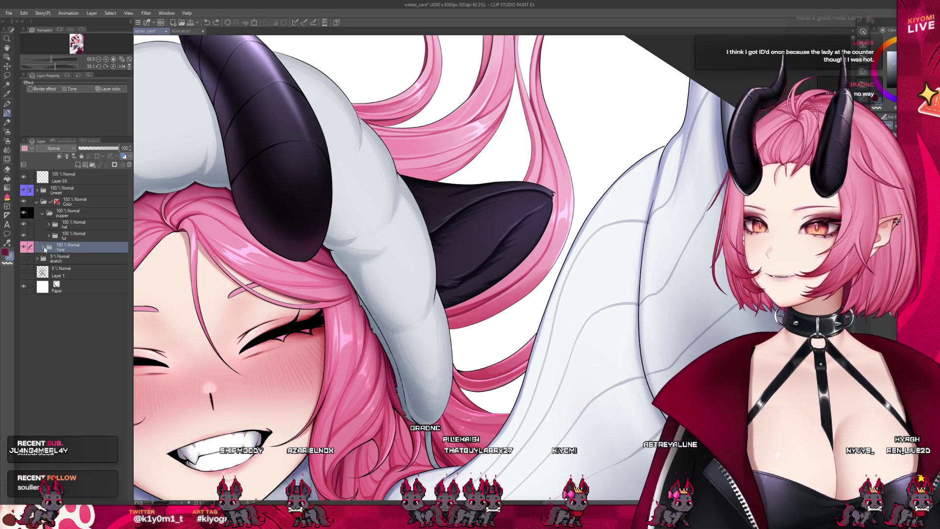
left_click(42, 247)
left_click(75, 318)
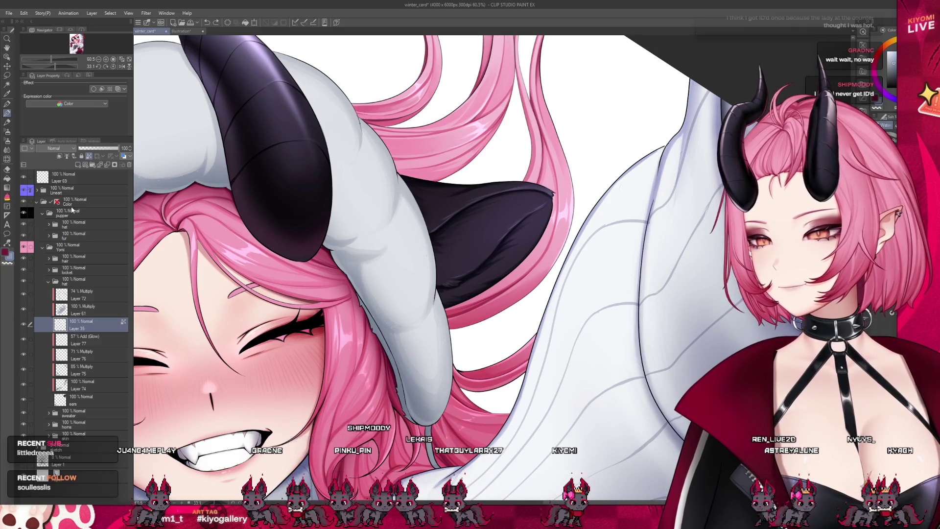
left_click(78, 164)
key("p")
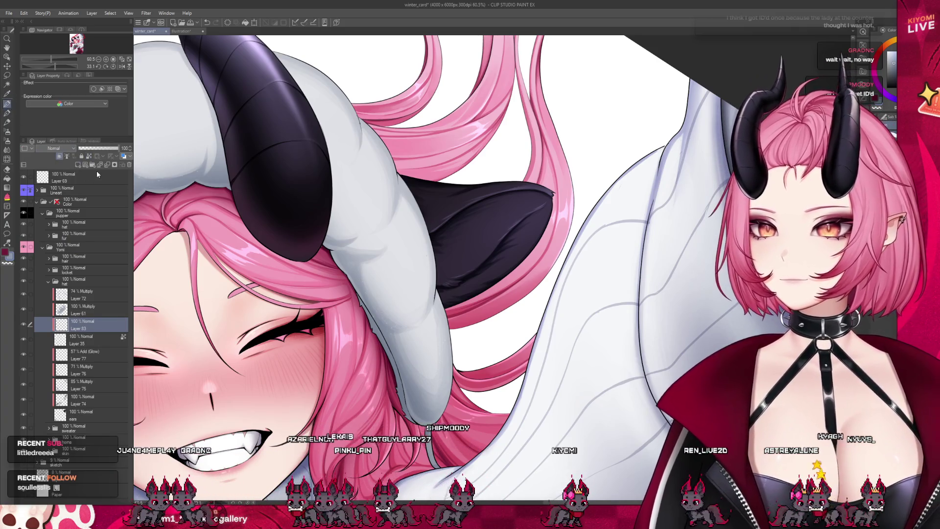
scroll(429, 324, "up", 1)
scroll(399, 339, "up", 2)
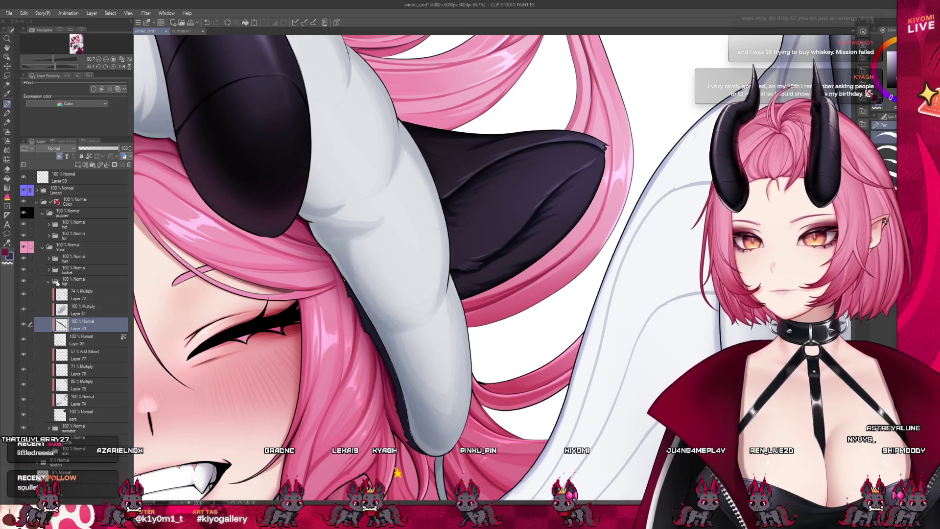
Step: On Layer 35, eyedrop a pale grey from the horn and re-show Layers 72, 61 and 83
left_click(111, 336)
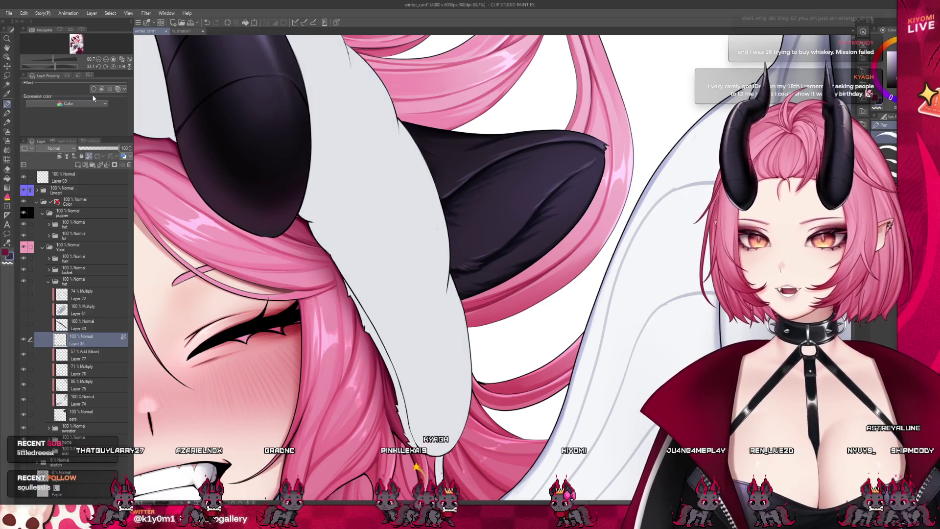
left_click(442, 369, "alt")
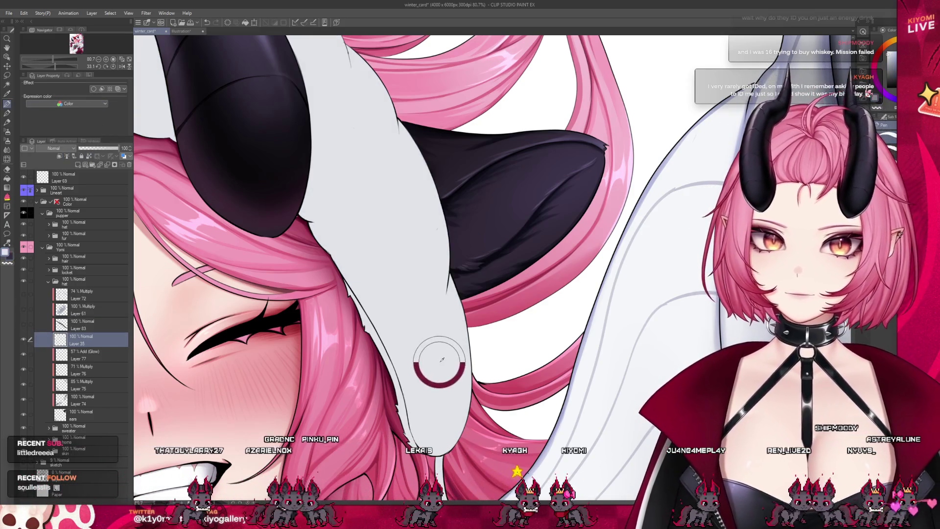
left_click_drag(29, 294, 29, 324)
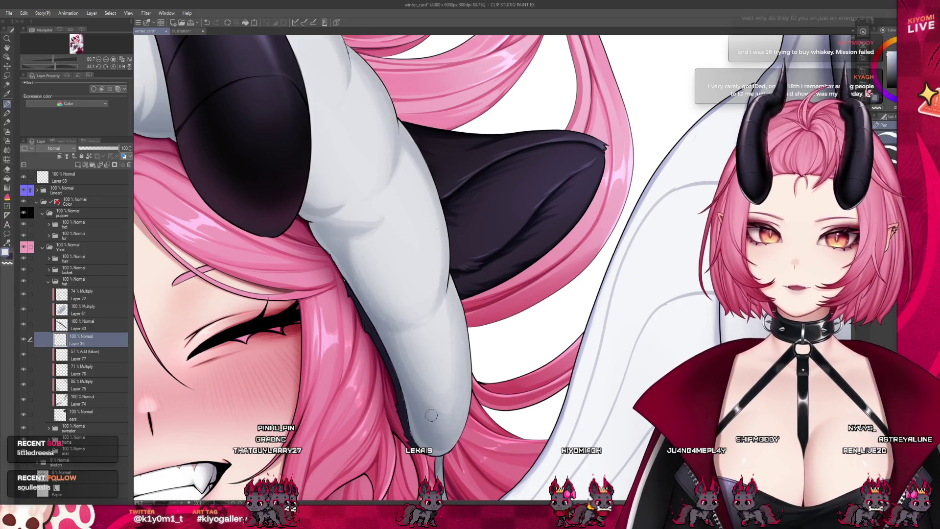
scroll(433, 362, "down", 3)
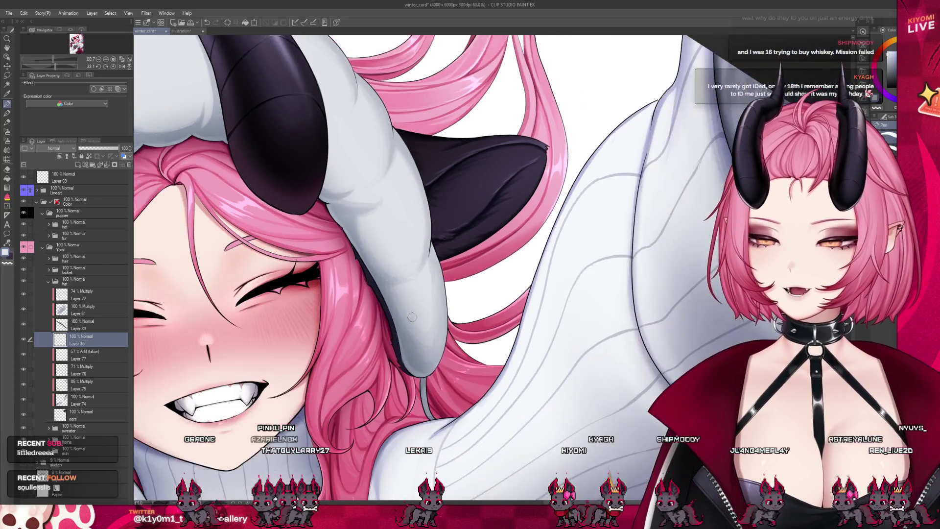
scroll(400, 317, "up", 5)
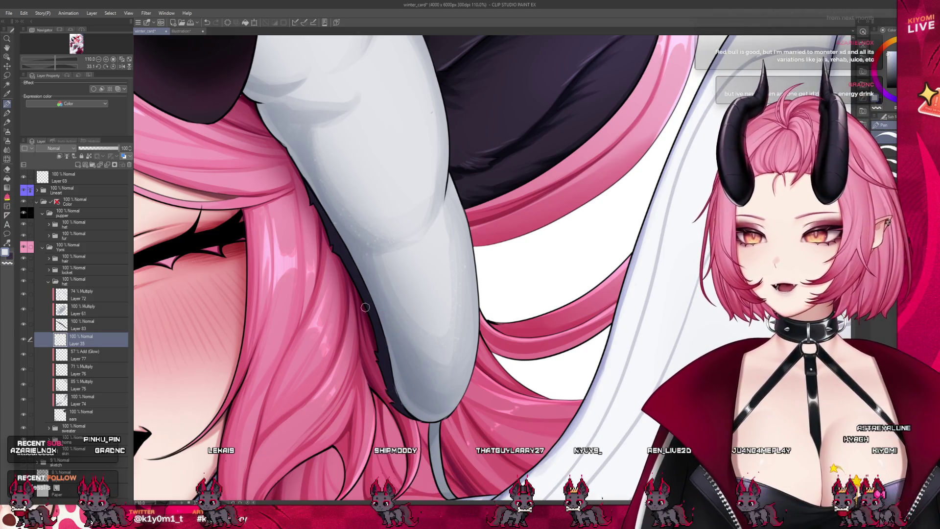
Step: Make Layer 83 active, step down to Layer 35 and back up to 83
left_click(193, 277, "ctrl+shift")
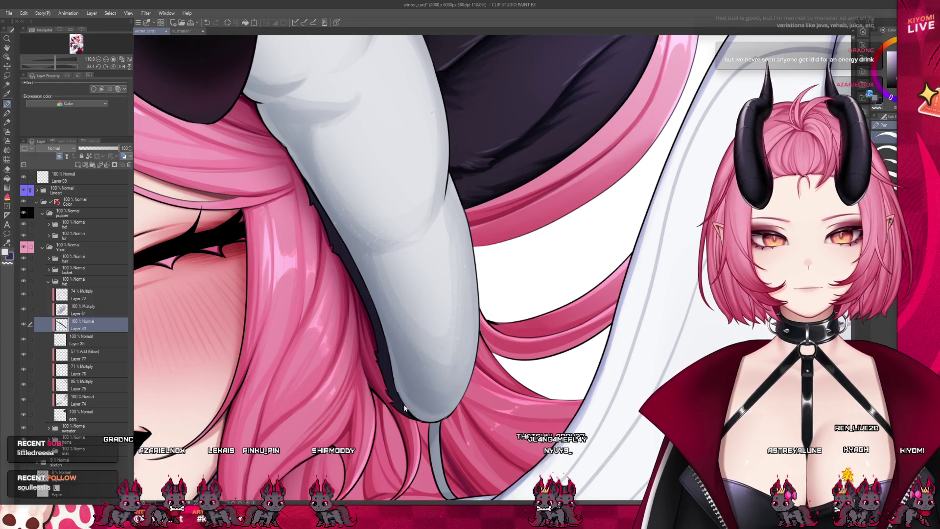
key("alt+bracketleft")
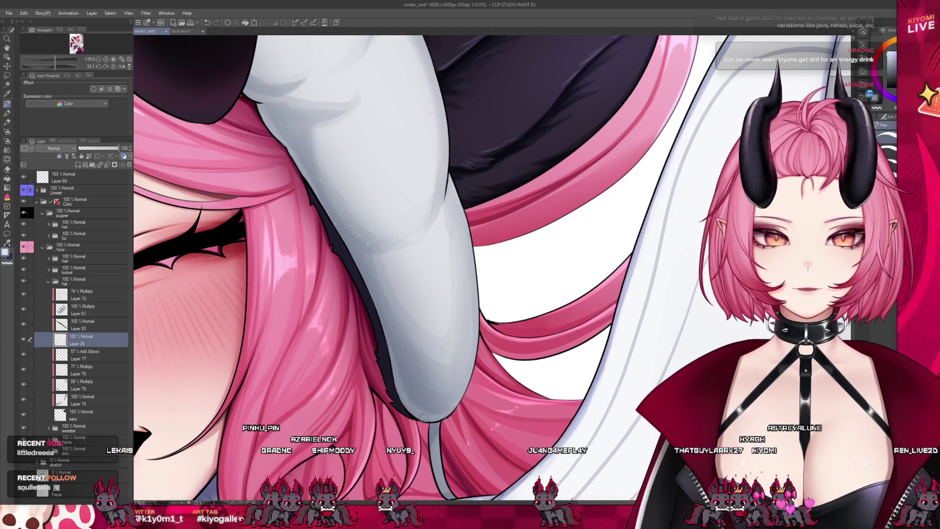
key("alt+bracketright")
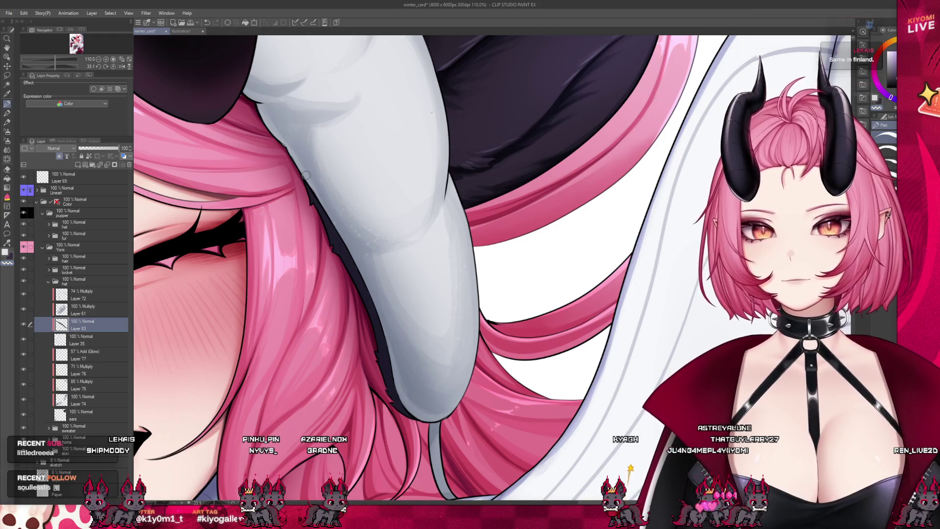
scroll(355, 303, "down", 5)
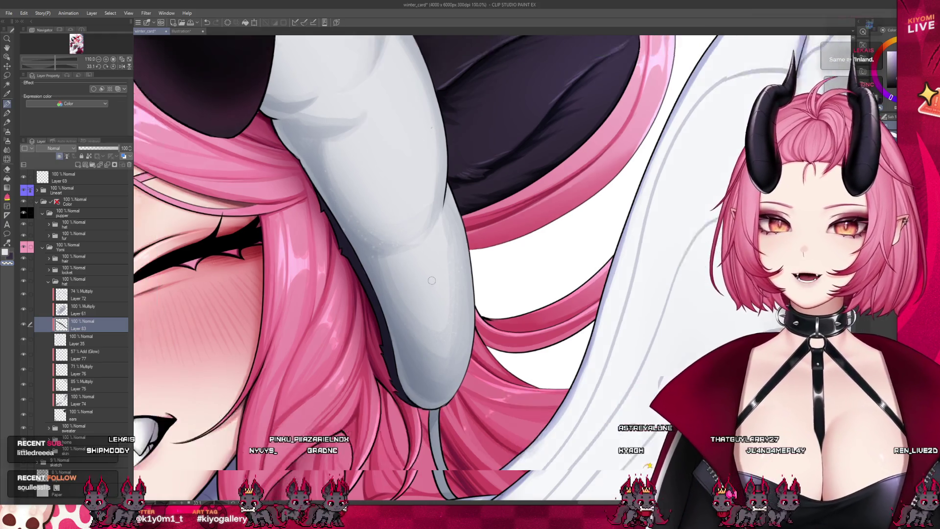
scroll(205, 307, "up", 5)
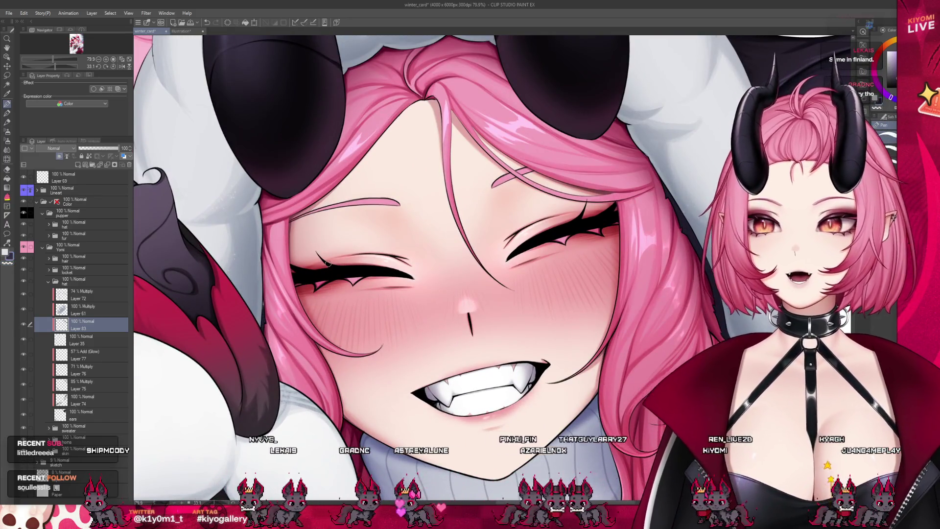
Step: On Layer 35, shade the hood beside the hair near the closed eye a darker speckled grey
scroll(327, 263, "up", 3)
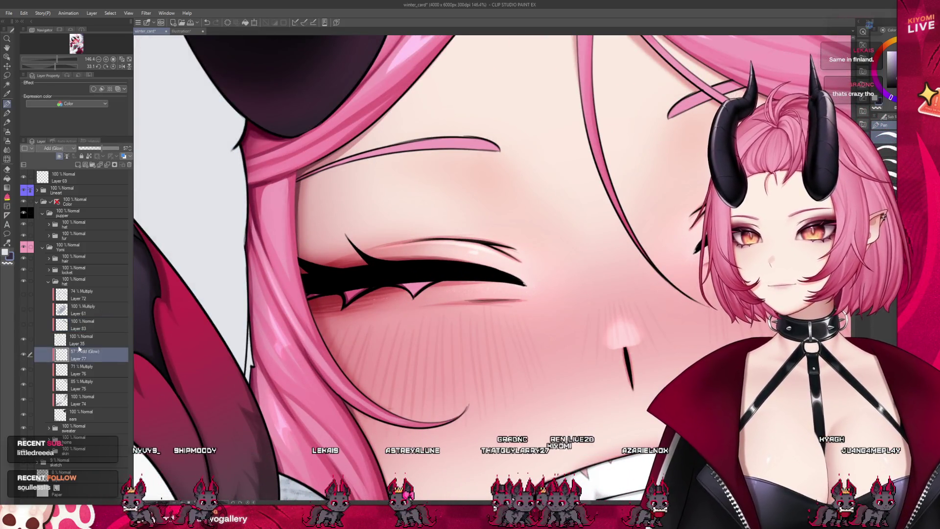
left_click(73, 340)
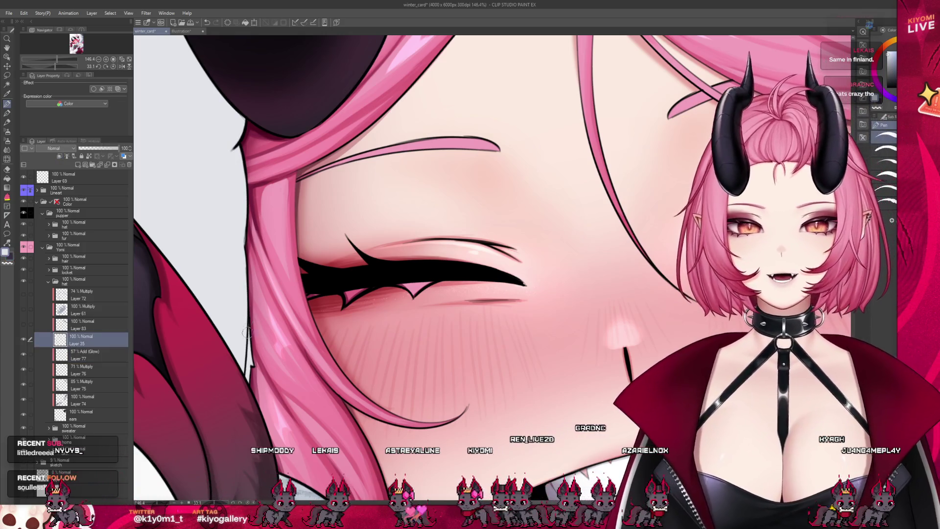
left_click(234, 321)
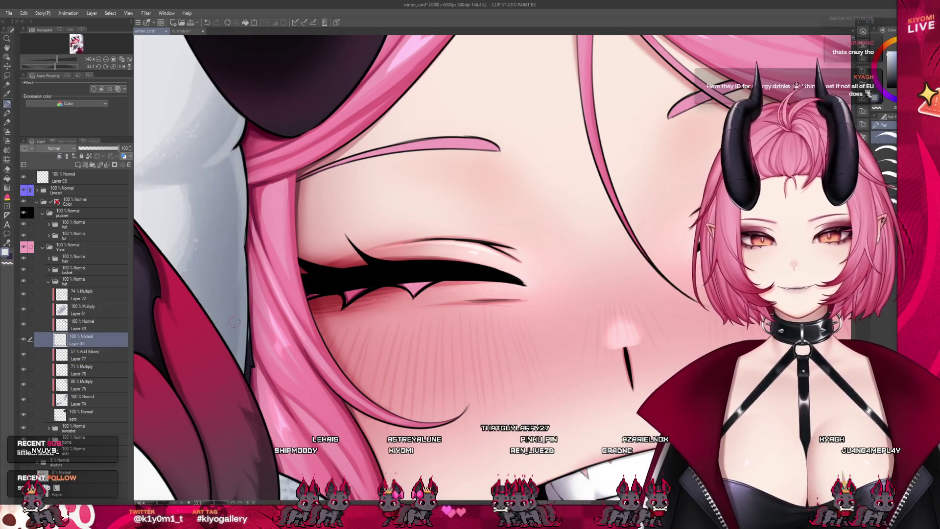
left_click(74, 327)
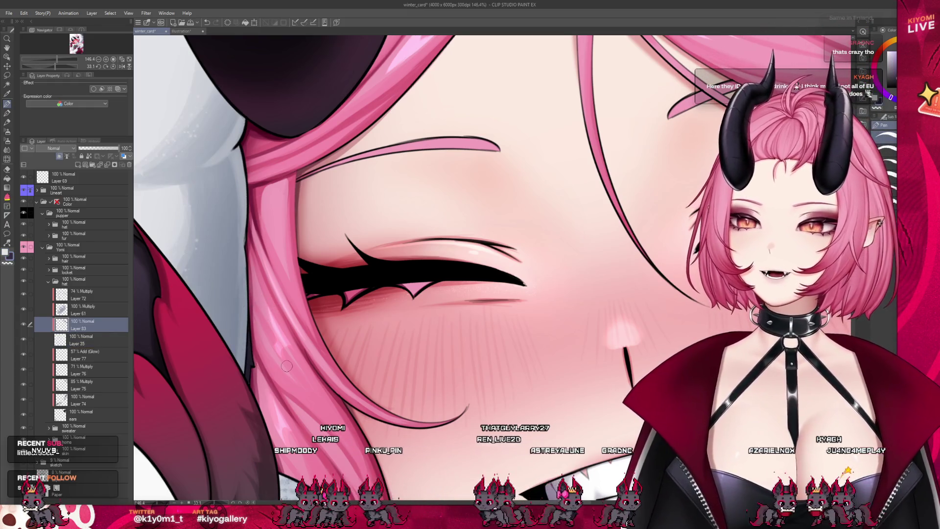
scroll(260, 388, "down", 8)
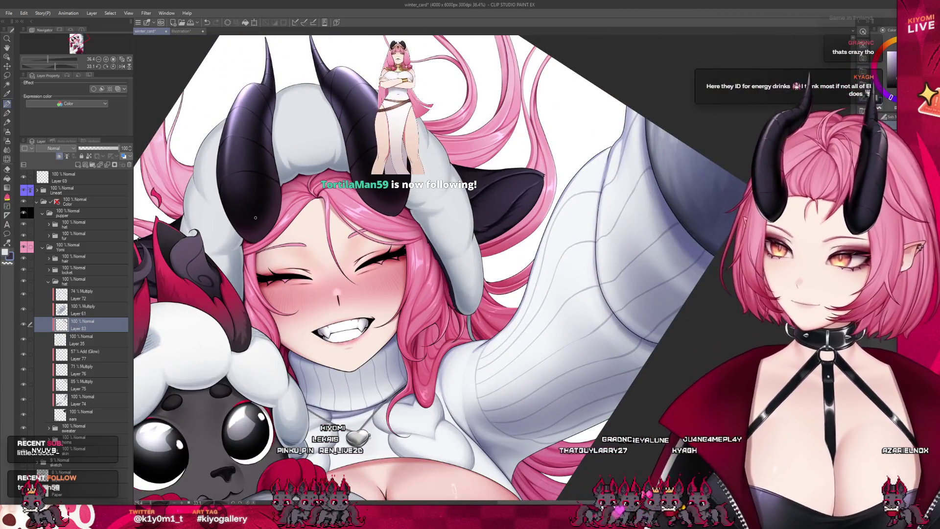
scroll(255, 218, "down", 2)
scroll(303, 254, "down", 1)
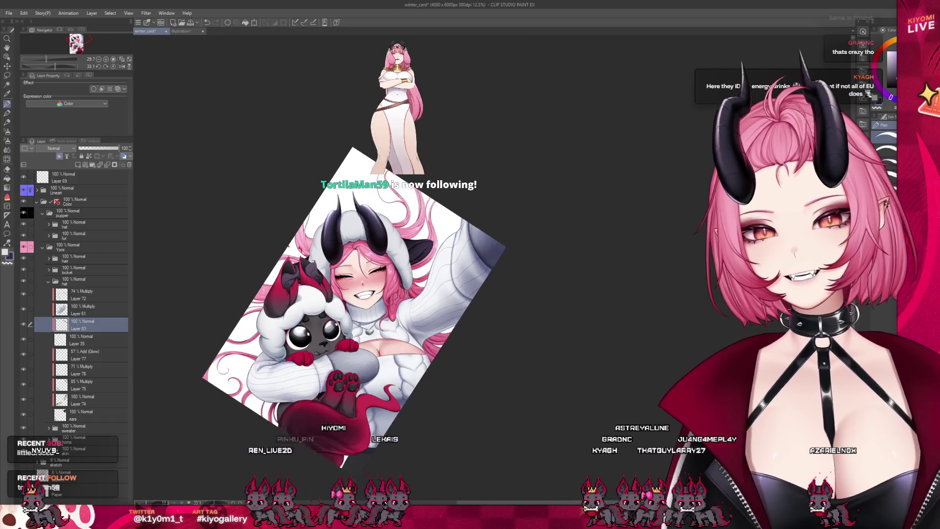
scroll(303, 254, "up", 4)
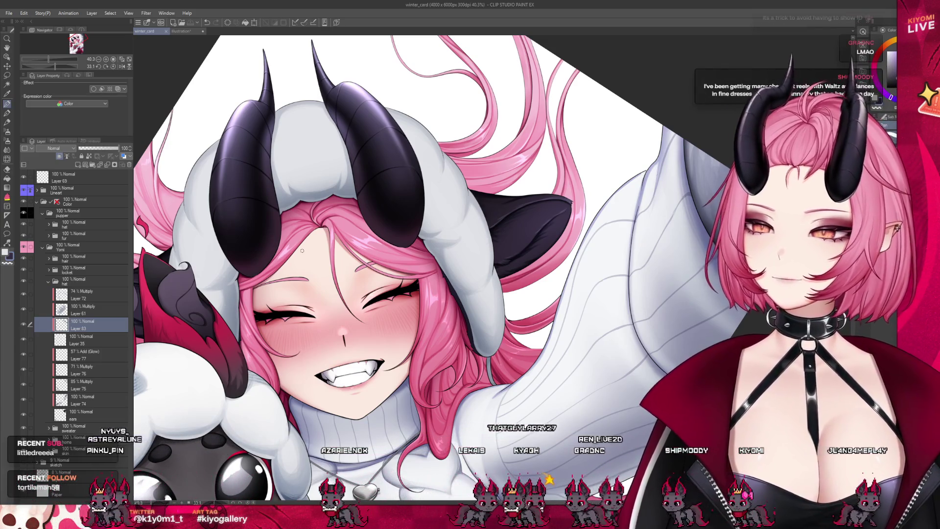
Step: Add a new raster layer, Layer 84, above Layer 72
scroll(352, 295, "up", 1)
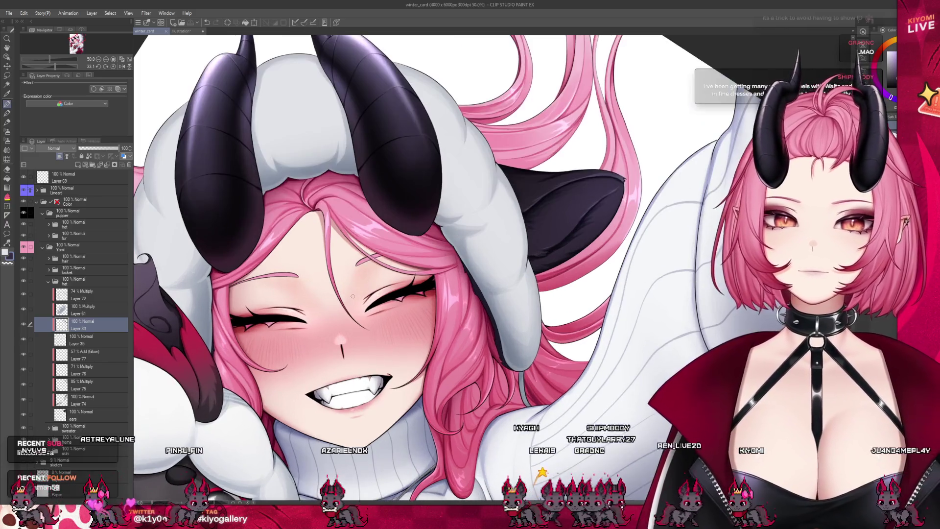
scroll(352, 296, "down", 1)
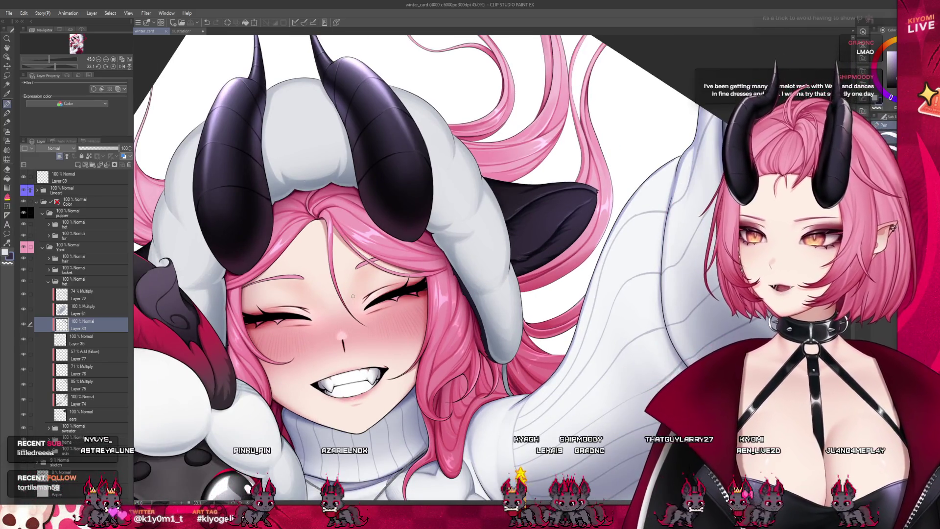
scroll(352, 296, "down", 1)
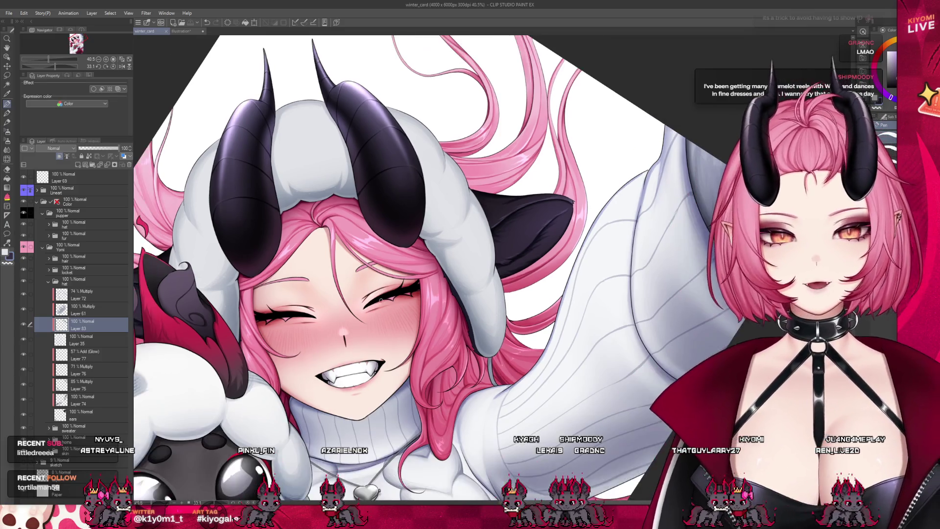
left_click(88, 310)
left_click(88, 295)
scroll(416, 184, "down", 4)
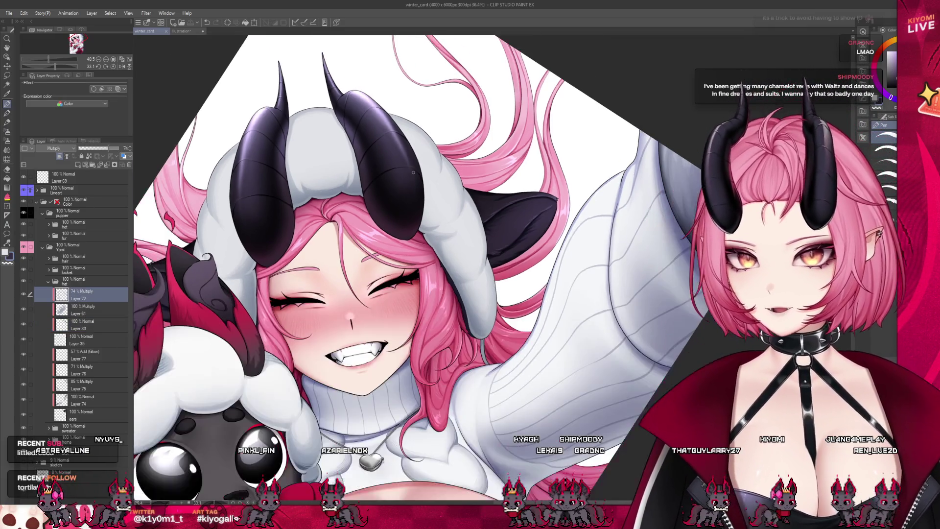
scroll(204, 219, "up", 2)
left_click(59, 156)
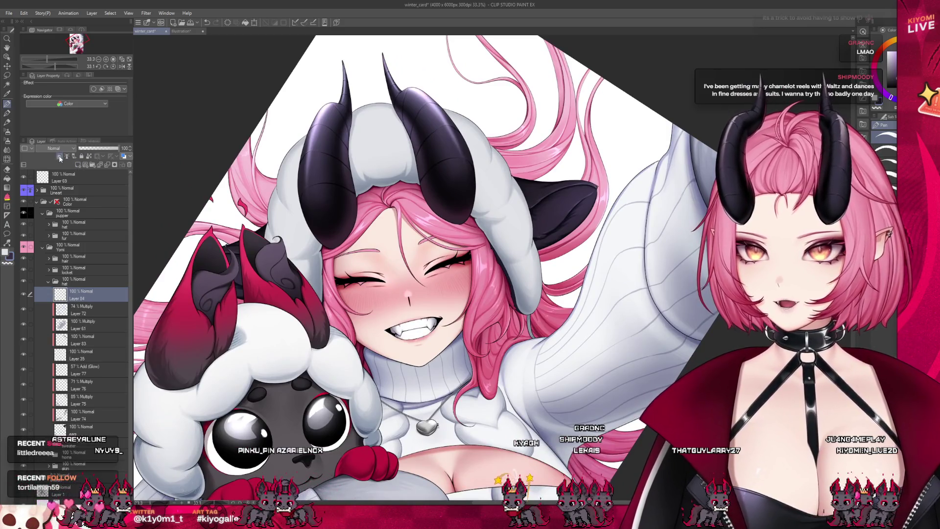
Step: Expand the hat folder to check Layer 82's blend mode, then set Layer 84 to Multiply
scroll(284, 264, "down", 3)
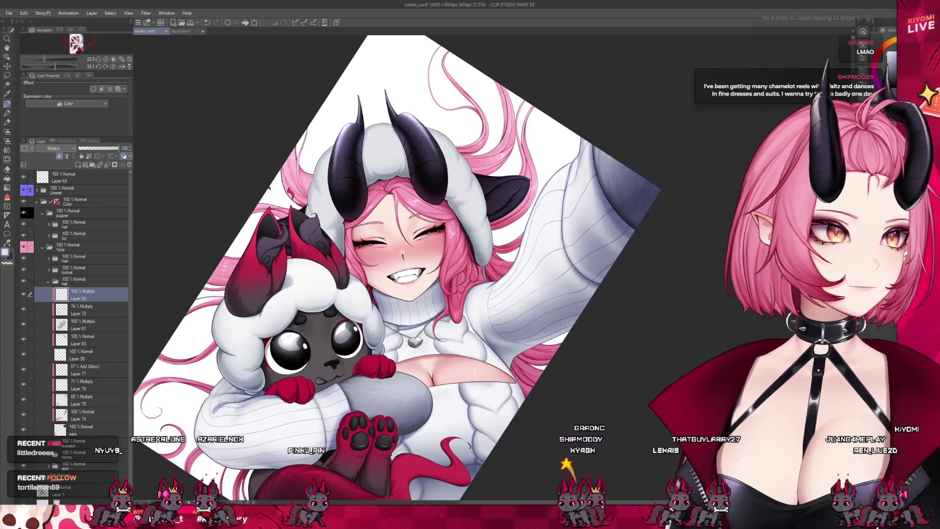
scroll(284, 264, "up", 1)
scroll(284, 264, "down", 2)
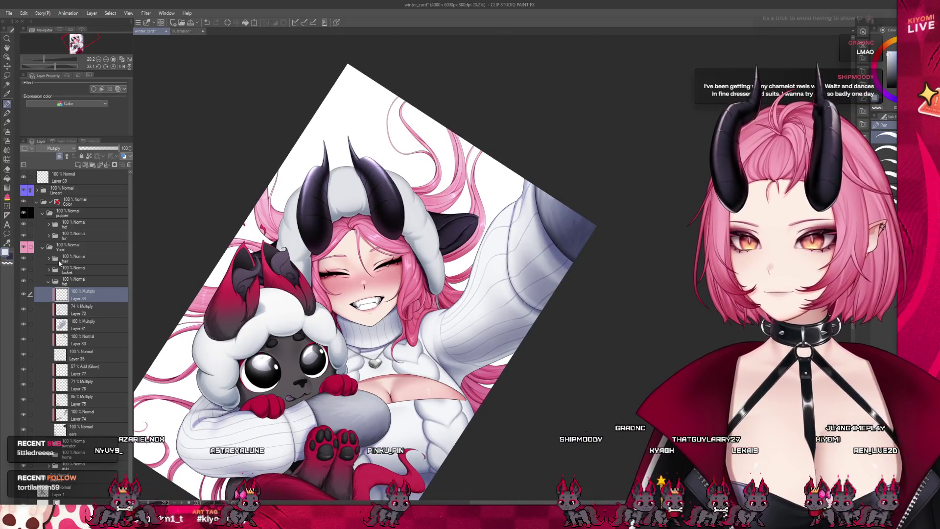
left_click(49, 225)
left_click(83, 238)
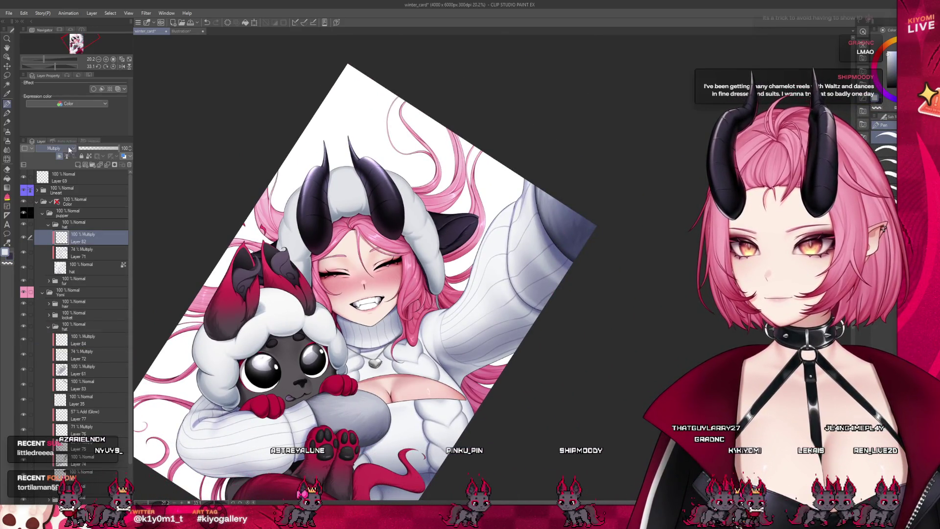
left_click(54, 148)
left_click(53, 157)
scroll(230, 400, "up", 2)
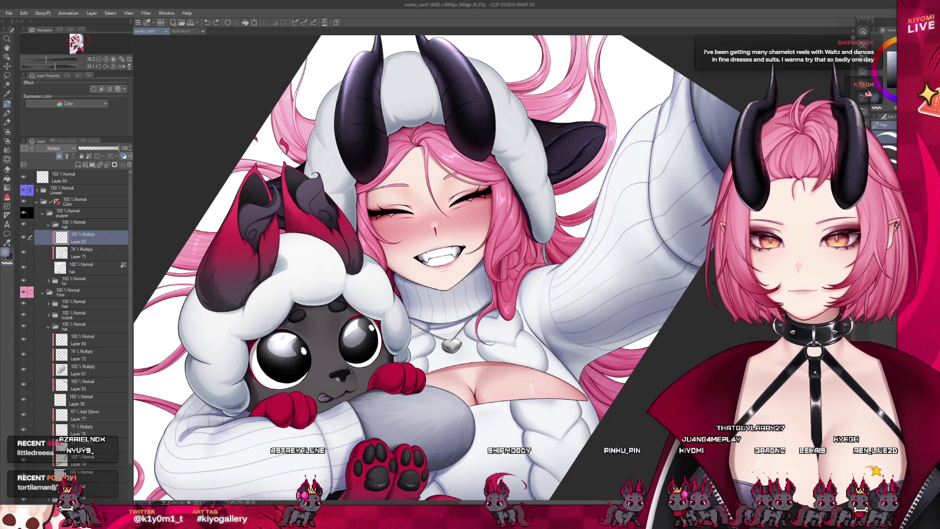
left_click(82, 340)
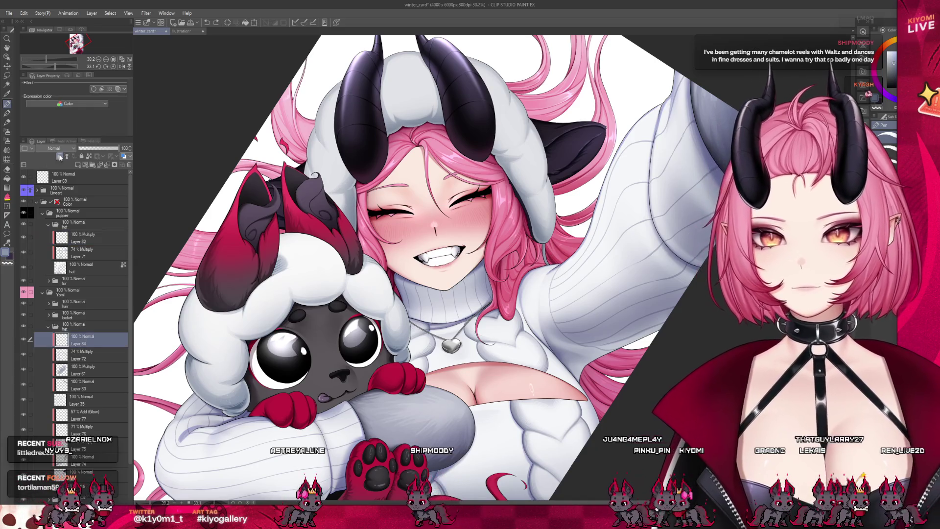
scroll(380, 169, "up", 5)
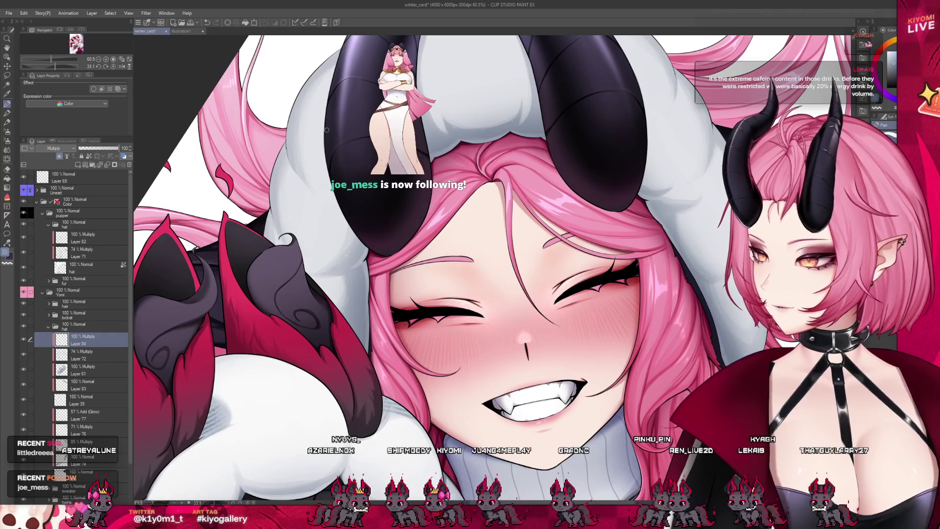
Step: Shade the white hood near the horns in soft grey with the Watercolor brush
key("b")
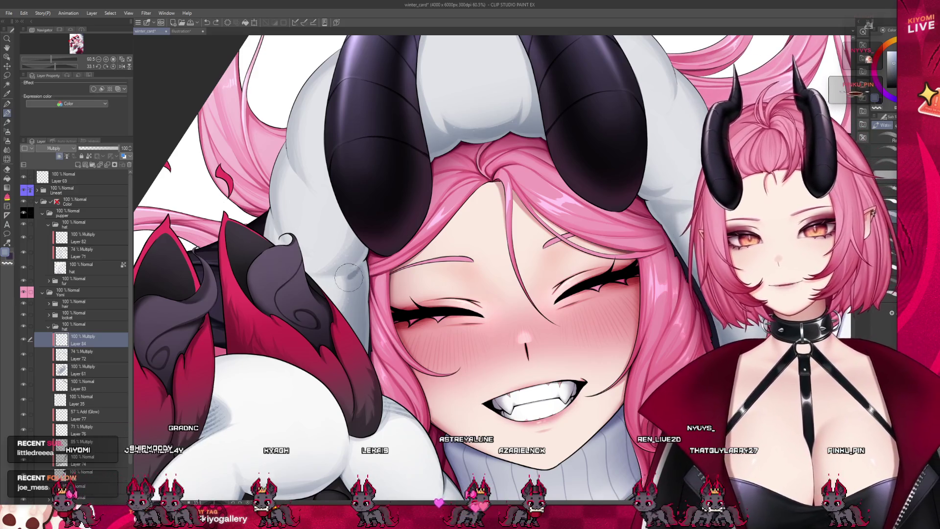
mouse_move(352, 273)
left_mouse_down()
mouse_move(357, 292)
mouse_move(359, 282)
left_mouse_up()
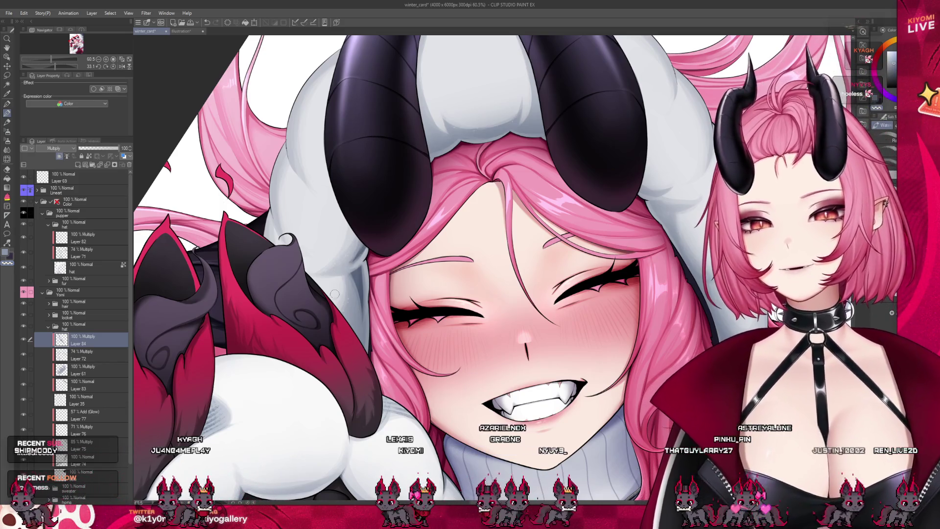
left_click(7, 150)
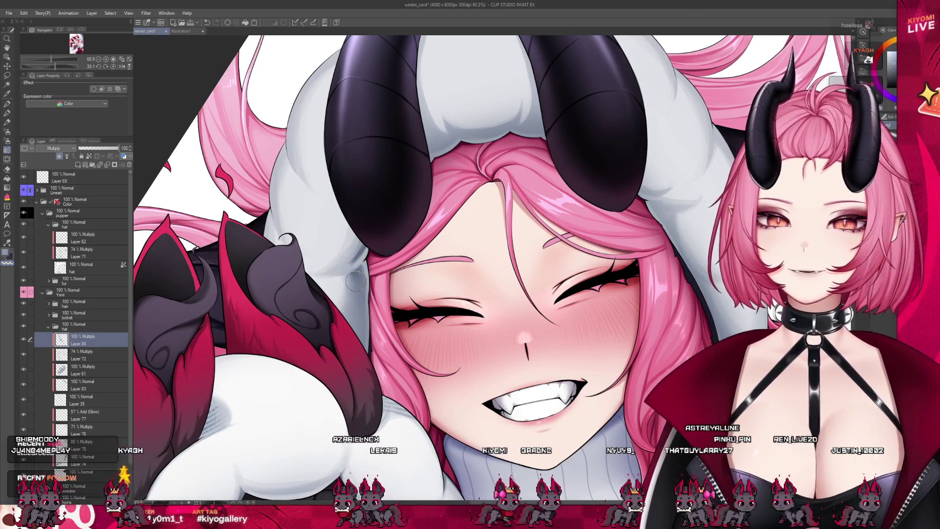
left_click(7, 141)
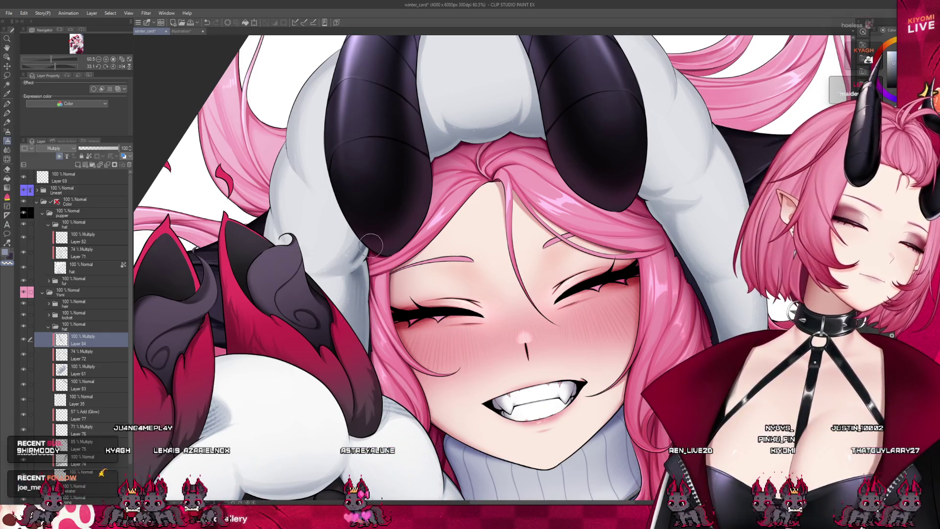
scroll(442, 356, "down", 3)
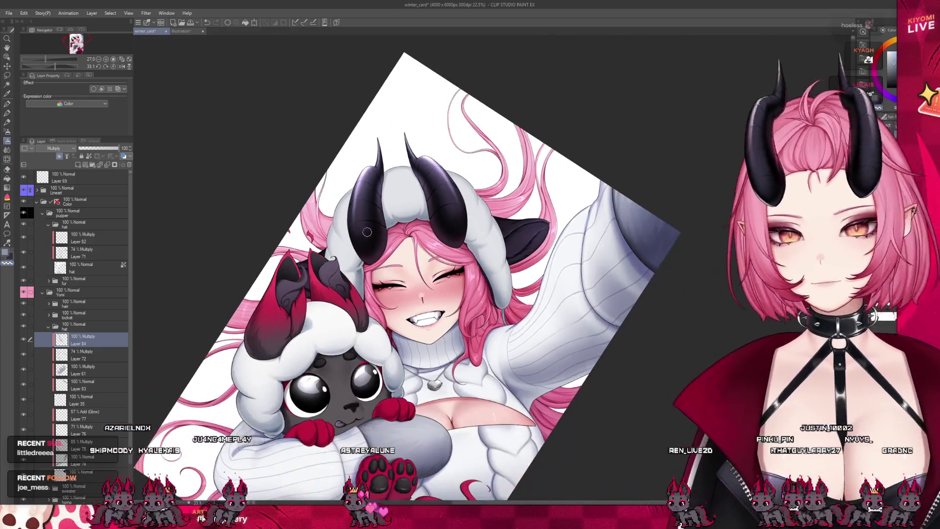
scroll(367, 232, "up", 3)
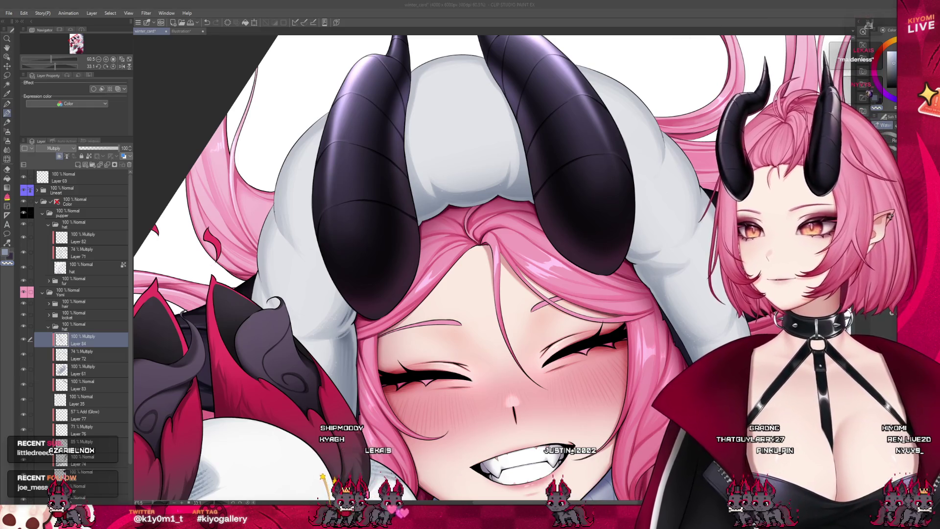
scroll(421, 245, "up", 2)
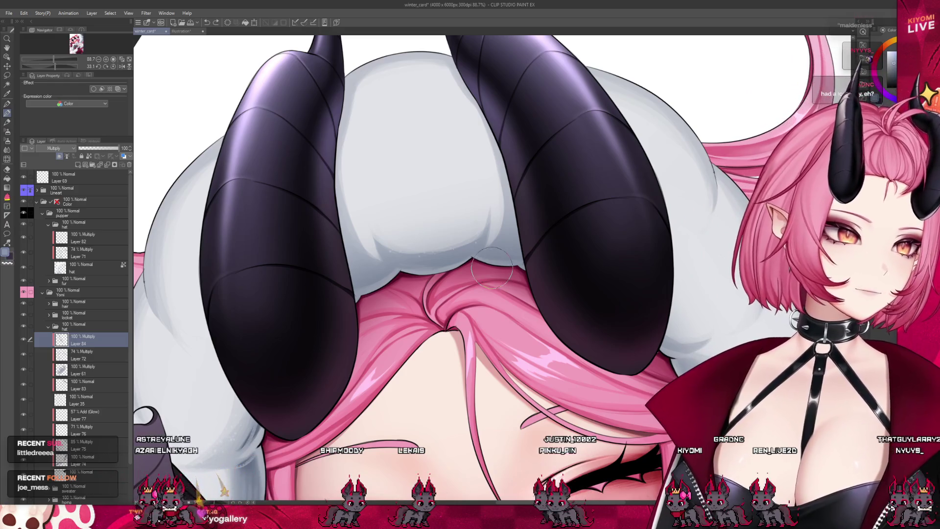
Step: Airbrush a deeper grey shadow along the right horn's edge, then select the Decoration tool's Hatch
mouse_move(485, 254)
left_mouse_down()
mouse_move(509, 239)
mouse_move(522, 214)
left_mouse_up()
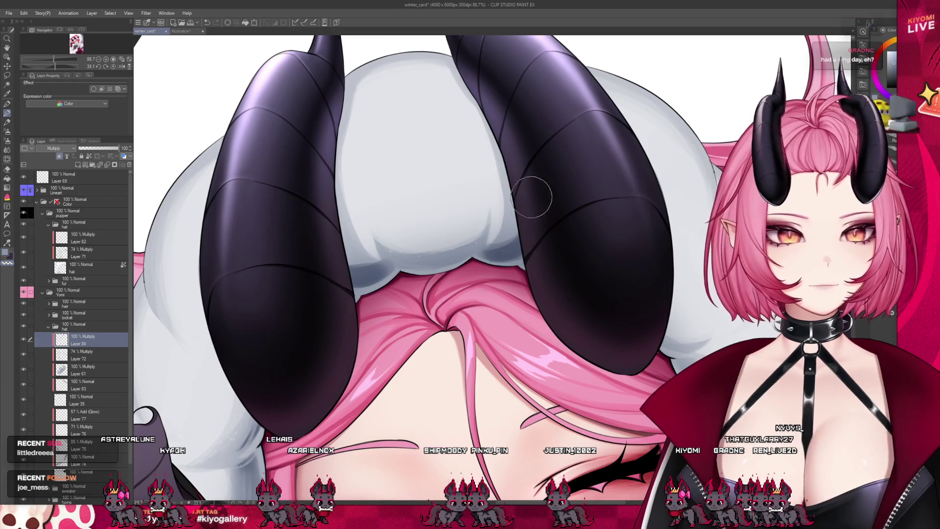
key("b")
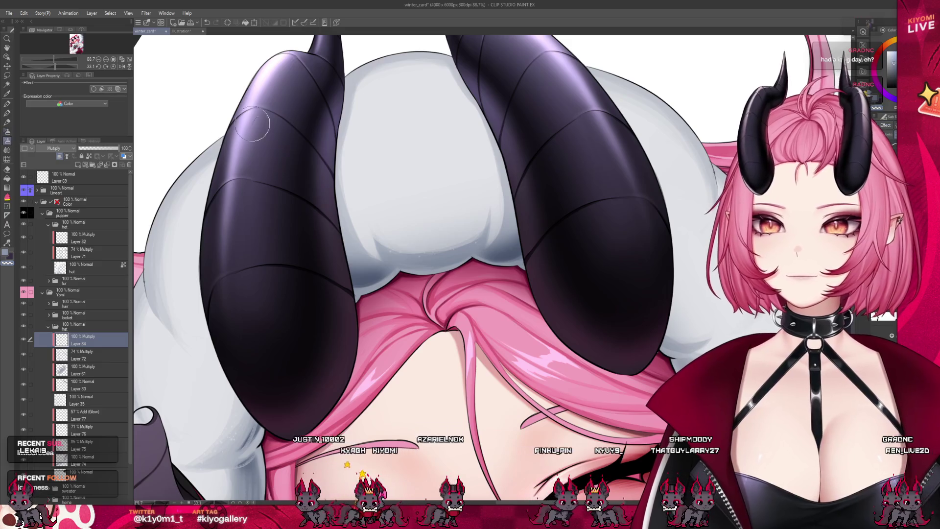
key("b")
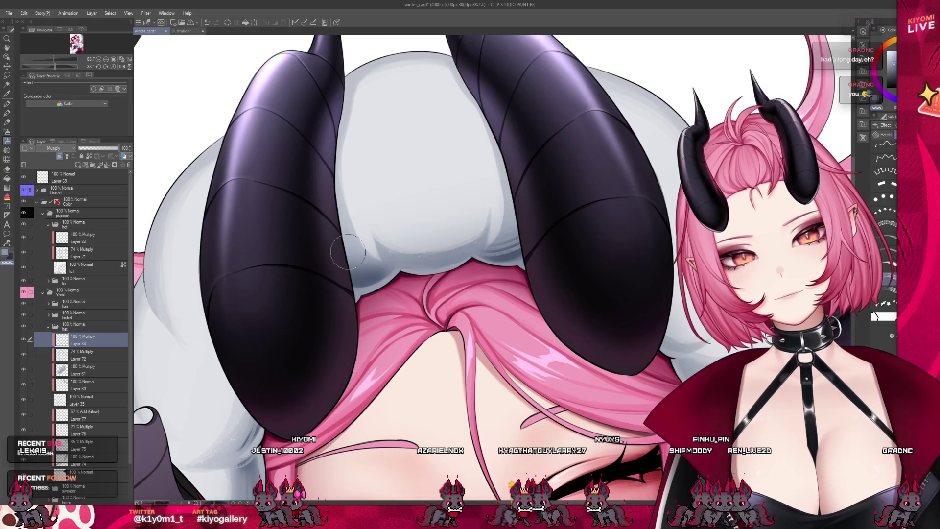
scroll(421, 214, "down", 2)
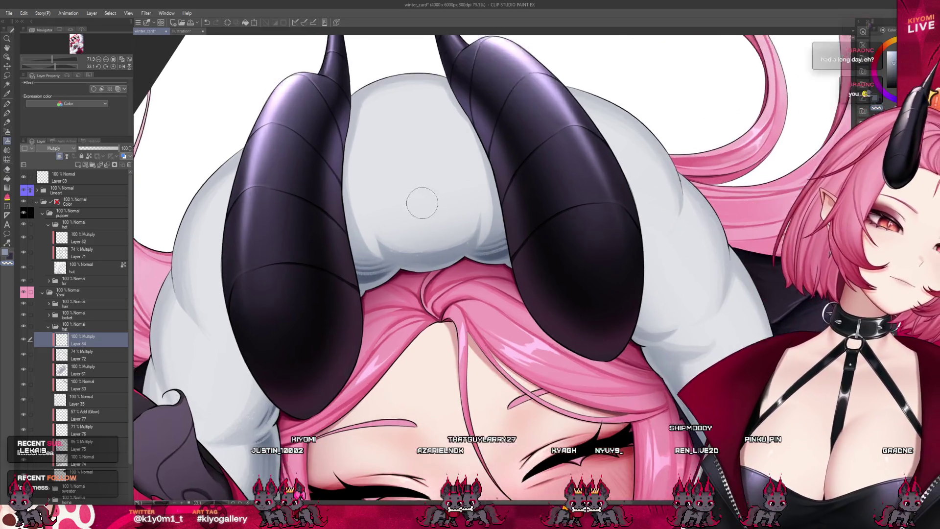
scroll(418, 205, "down", 3)
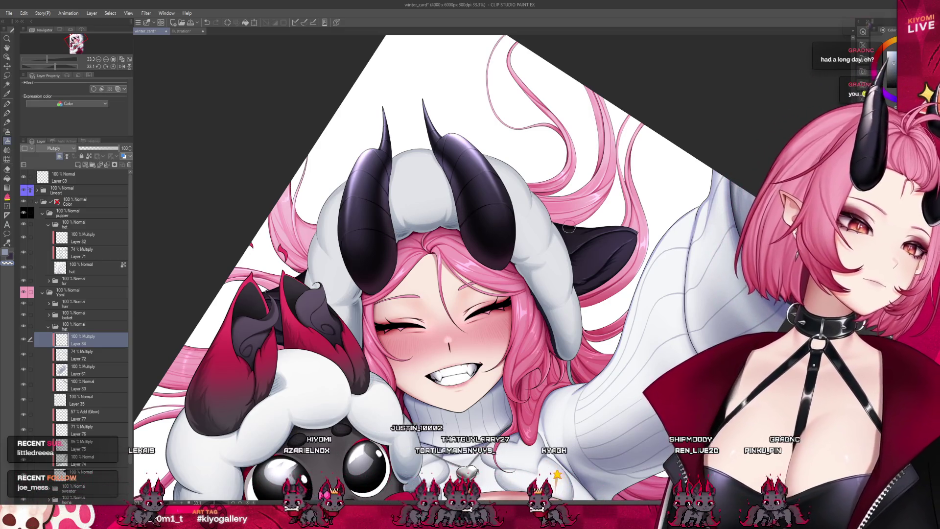
scroll(435, 205, "down", 1)
scroll(436, 205, "down", 3)
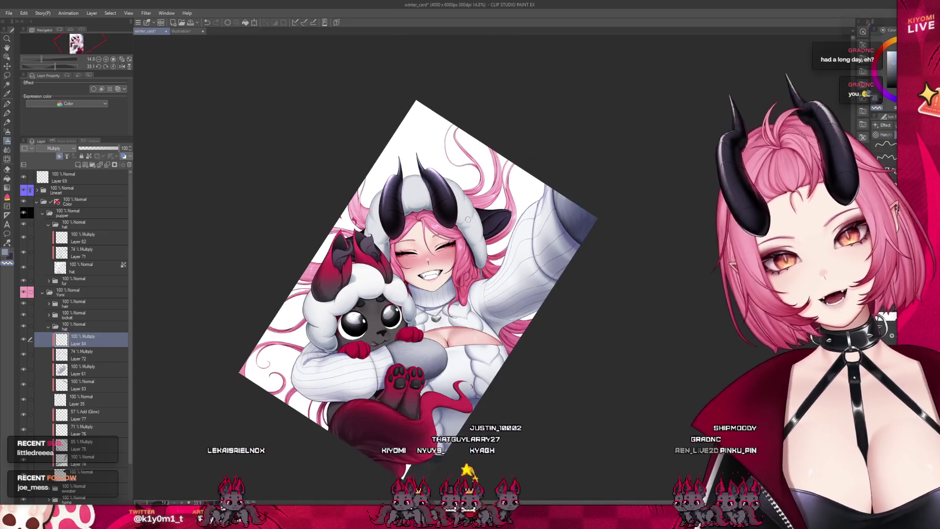
scroll(417, 240, "up", 2)
scroll(417, 241, "up", 2)
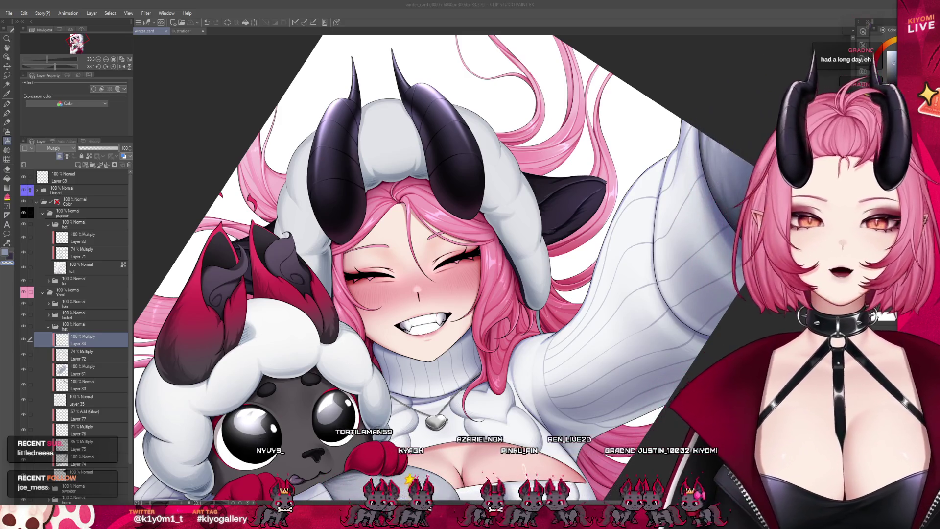
key("ctrl+minus")
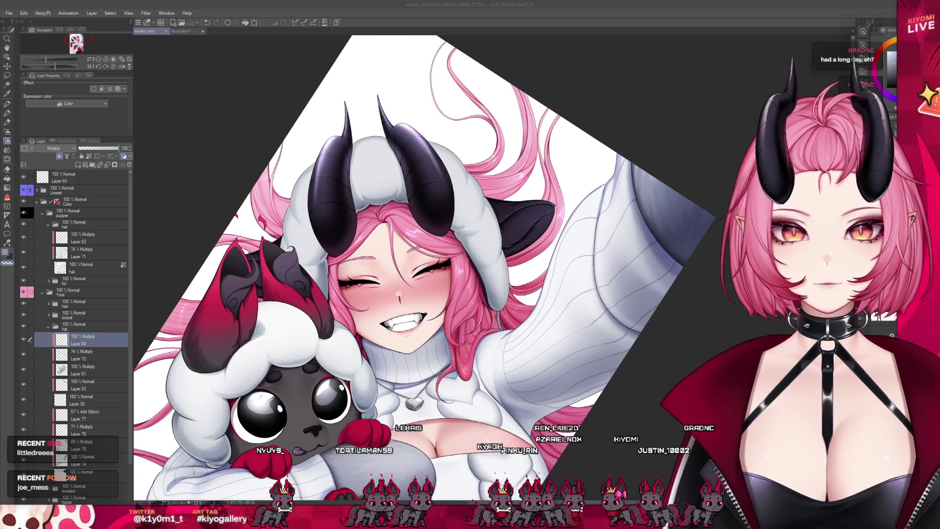
key("ctrl+plus")
key("ctrl+plus")
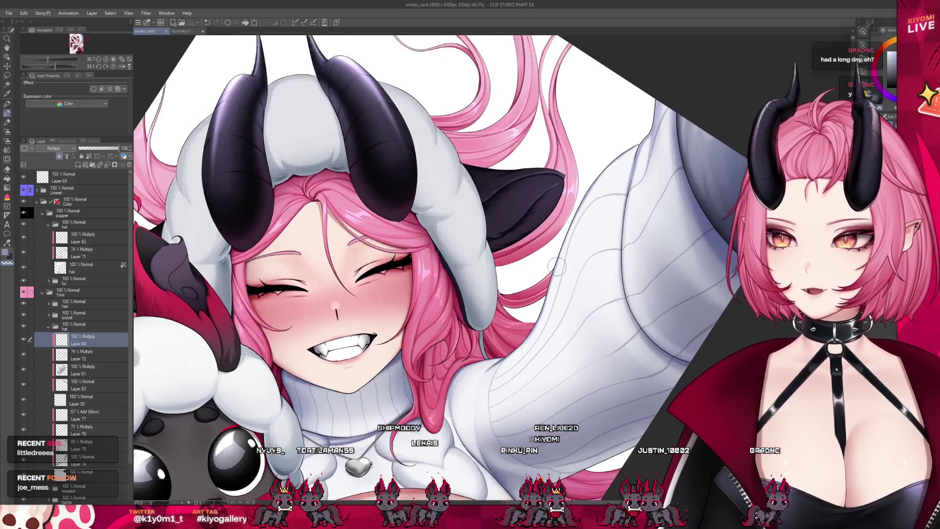
scroll(448, 166, "up", 1)
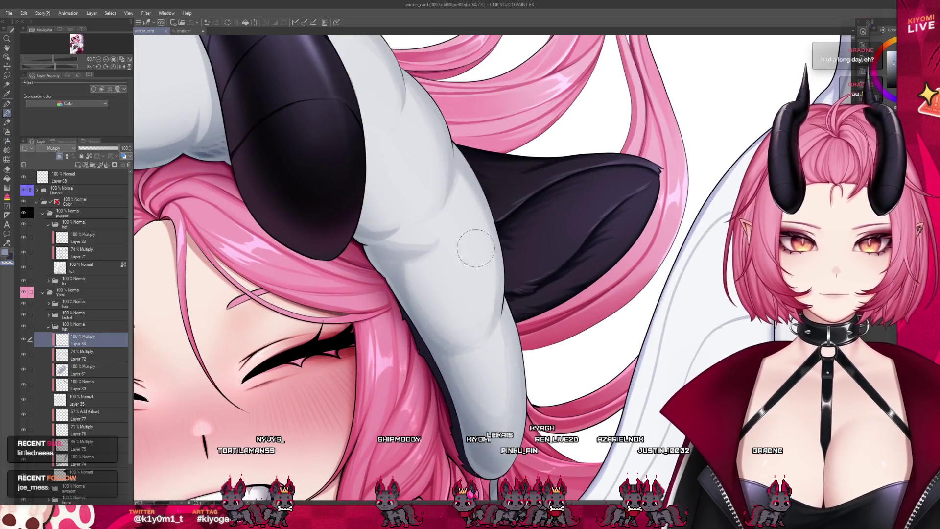
Step: Airbrush soft grey shading onto the hood brim beside the ear, then open YayJayBae.png via File > Open
left_click_drag(376, 243, 396, 261)
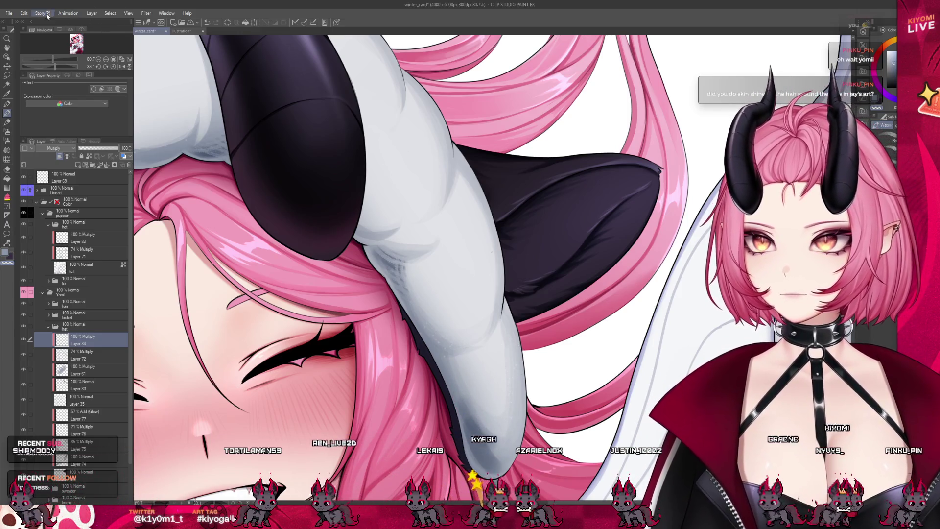
key("alt")
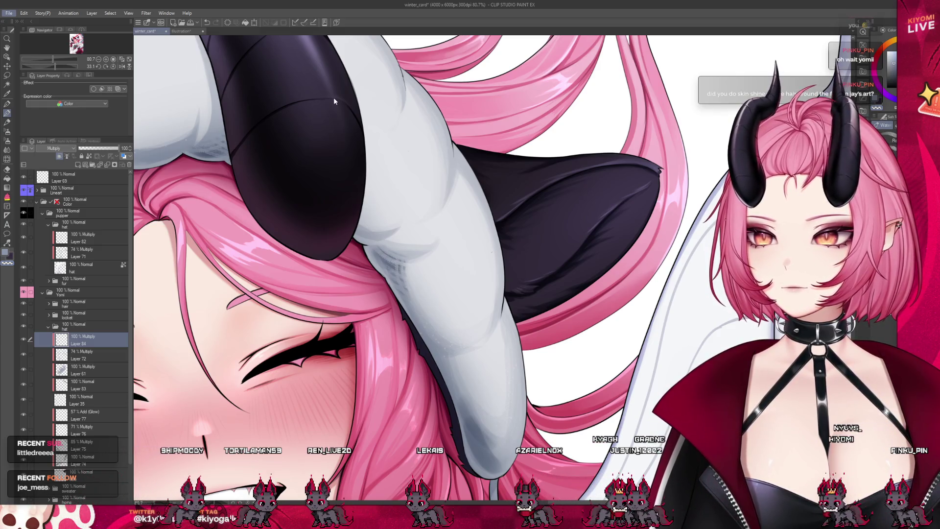
scroll(595, 288, "up", 4)
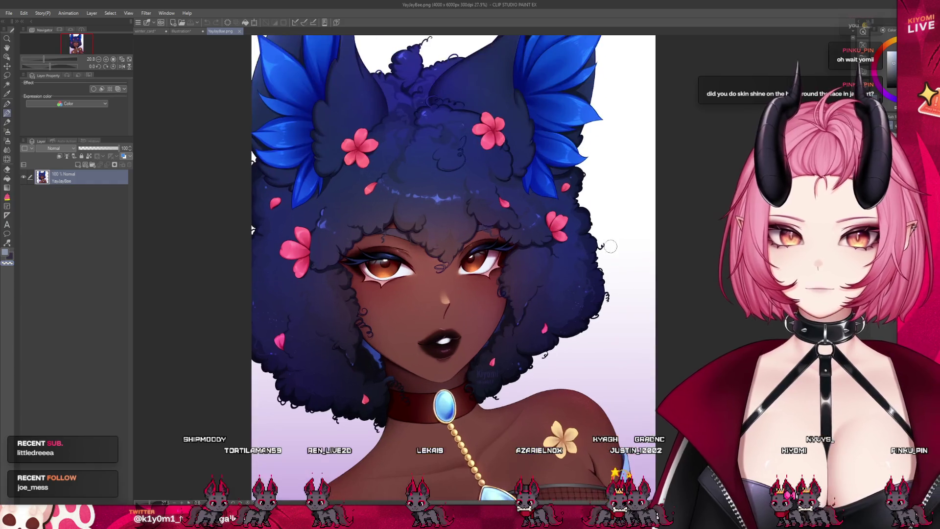
Step: Glance at the Illustration sketch document, then return to the winter_card illustration
scroll(482, 240, "up", 4)
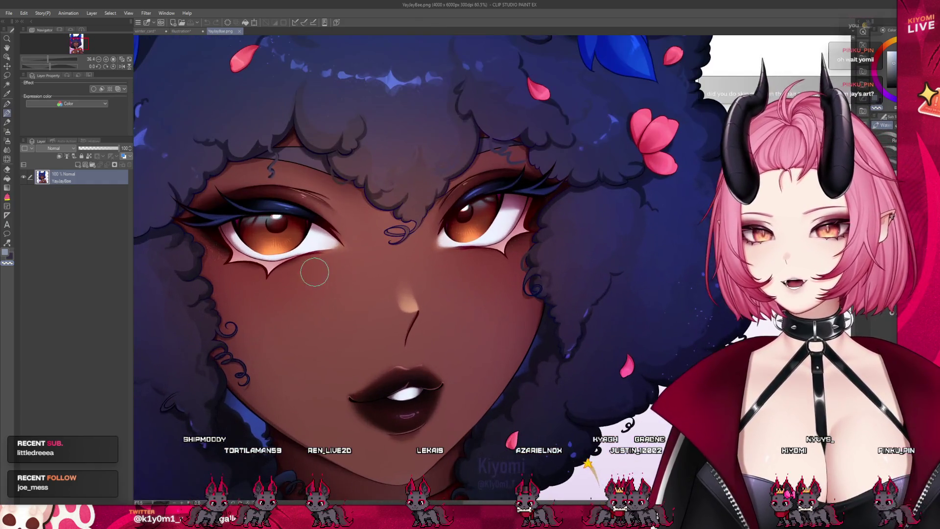
left_click(189, 31)
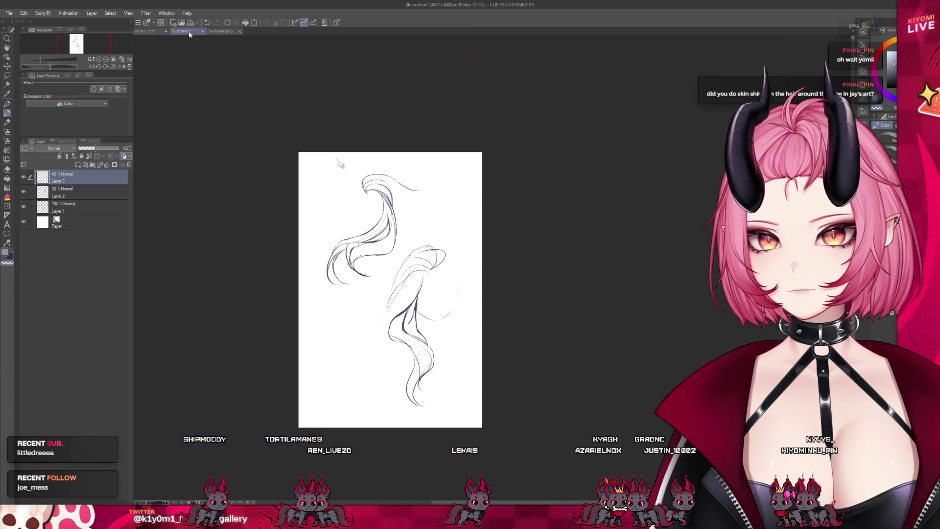
left_click(147, 31)
scroll(380, 159, "down", 2)
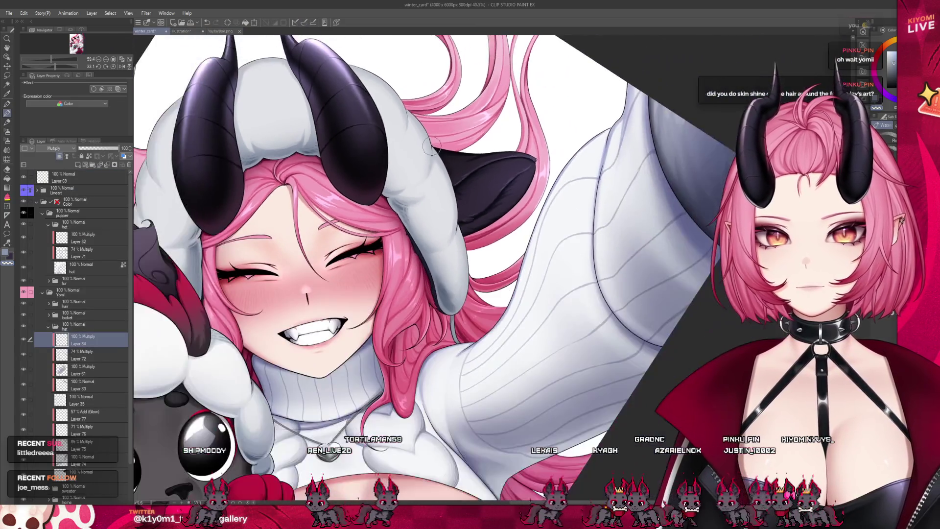
scroll(419, 239, "up", 3)
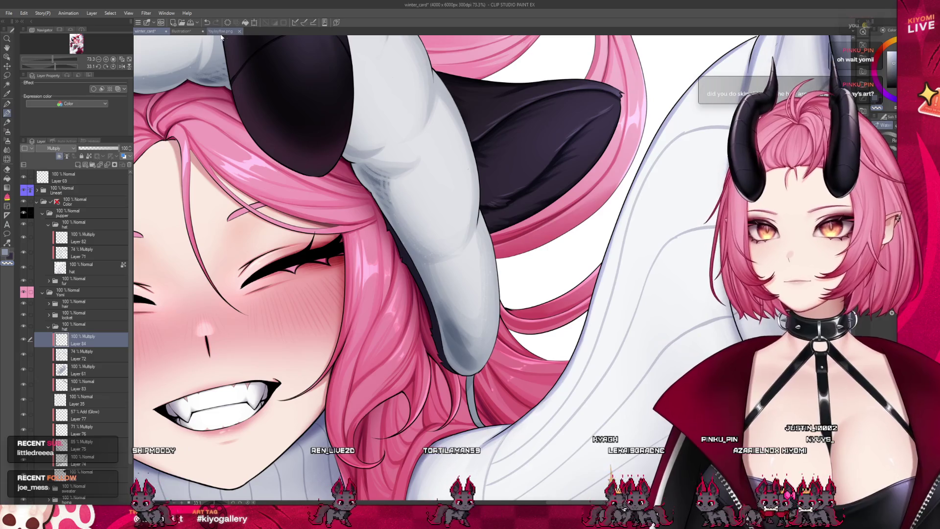
Step: Switch to the YayJayBae.png tab to view the blue-haired girl portrait
left_click(220, 31)
scroll(511, 204, "down", 2)
scroll(511, 204, "up", 3)
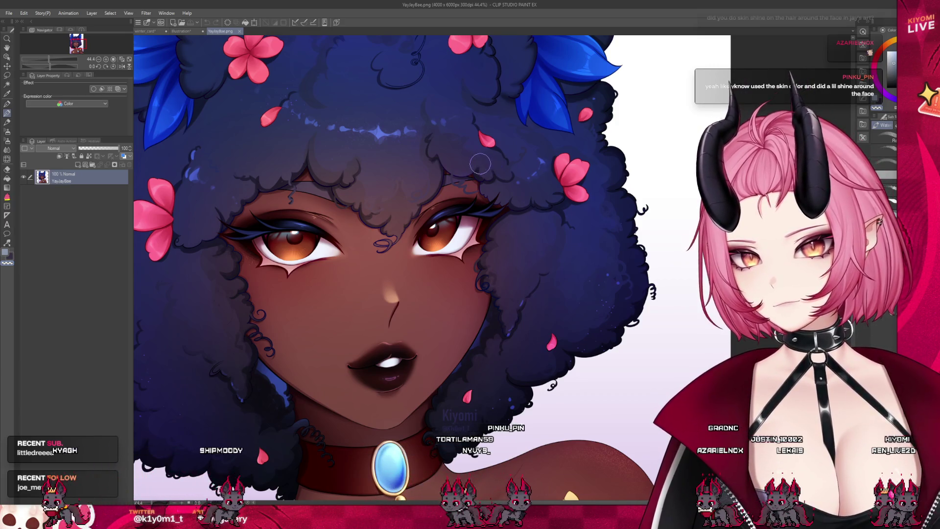
Step: Close the YayJayBae.png portrait and return to the winter_card illustration
scroll(490, 166, "down", 1)
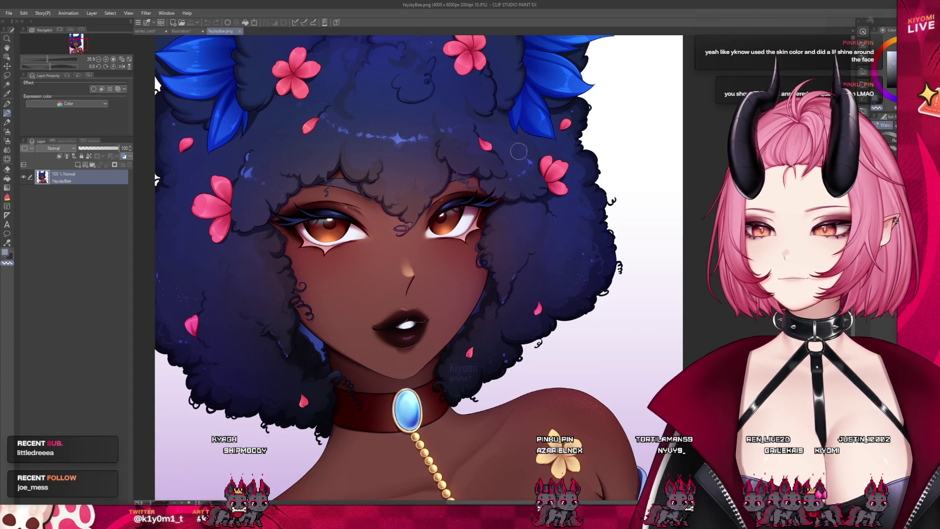
scroll(518, 151, "up", 2)
left_click(239, 32)
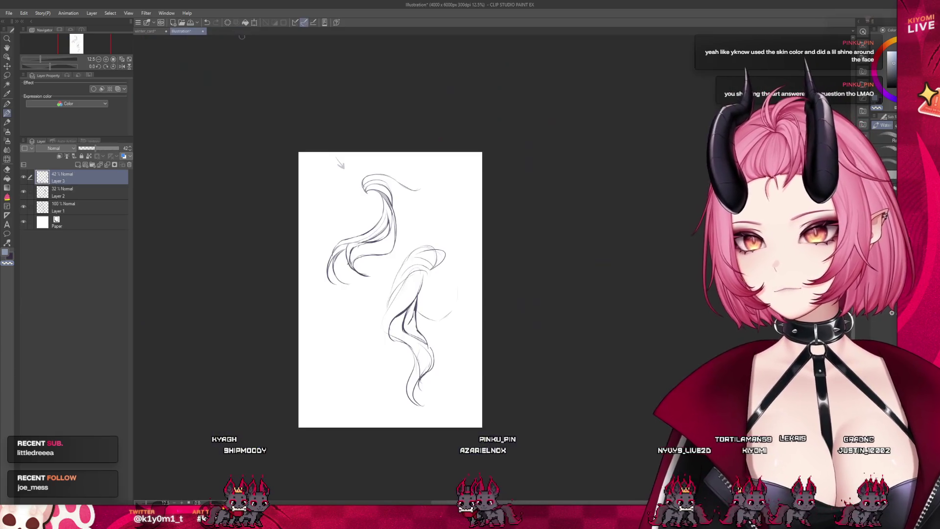
left_click(146, 32)
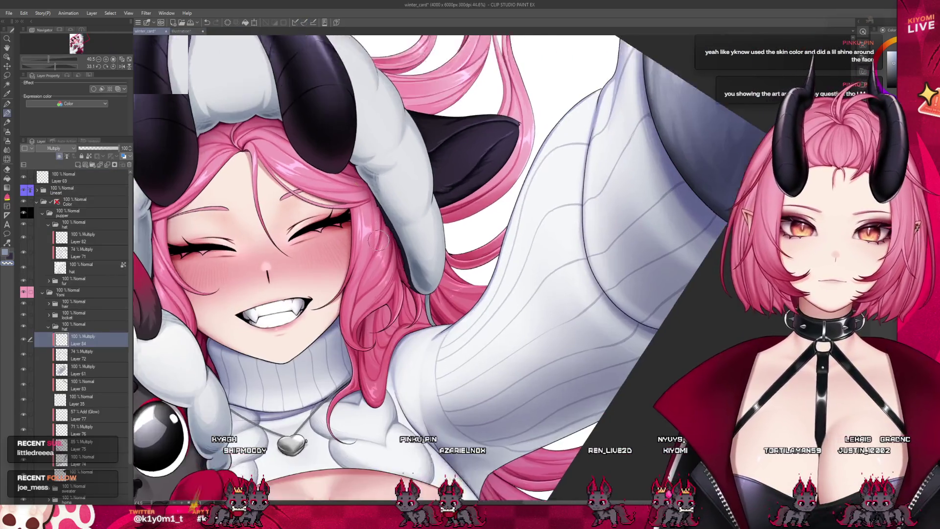
Step: Pick another tool from the left tool palette, leaving the winter card artwork unchanged
scroll(387, 196, "up", 3)
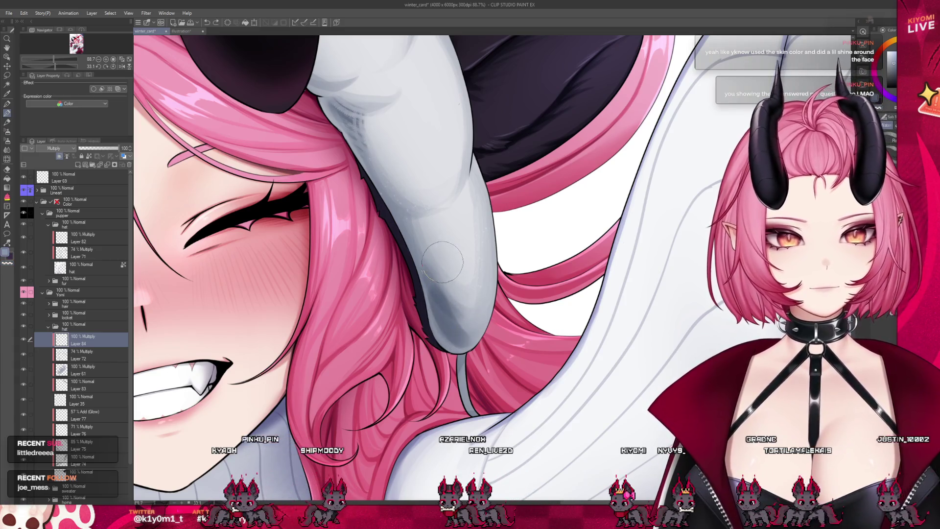
left_click(8, 140)
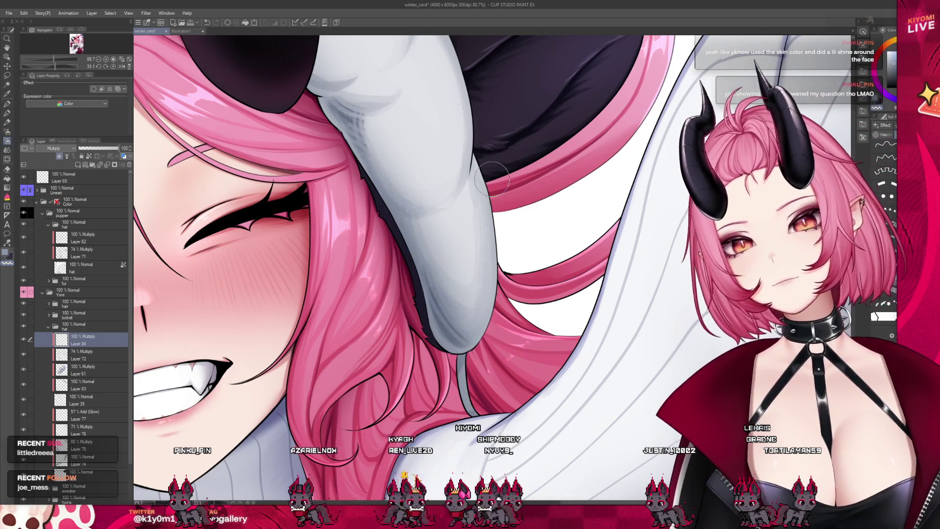
scroll(509, 244, "down", 3)
scroll(507, 212, "up", 2)
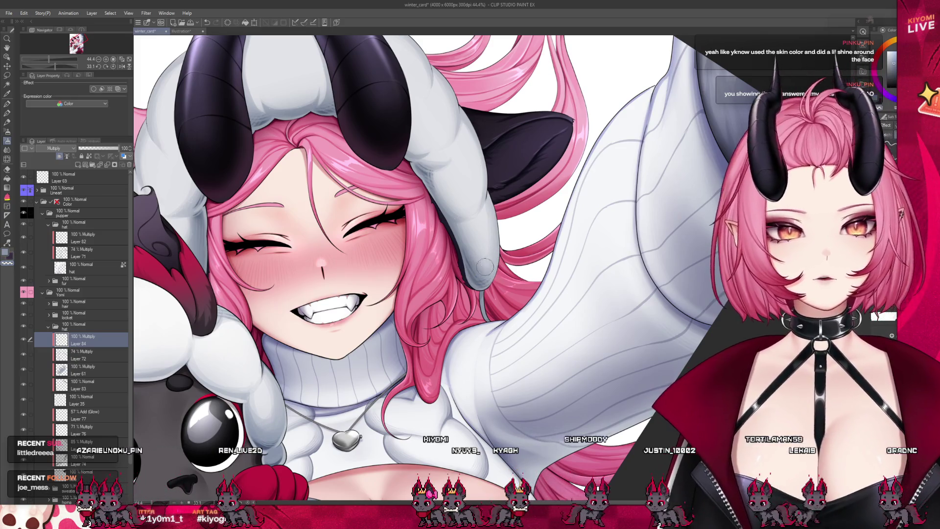
scroll(617, 295, "down", 4)
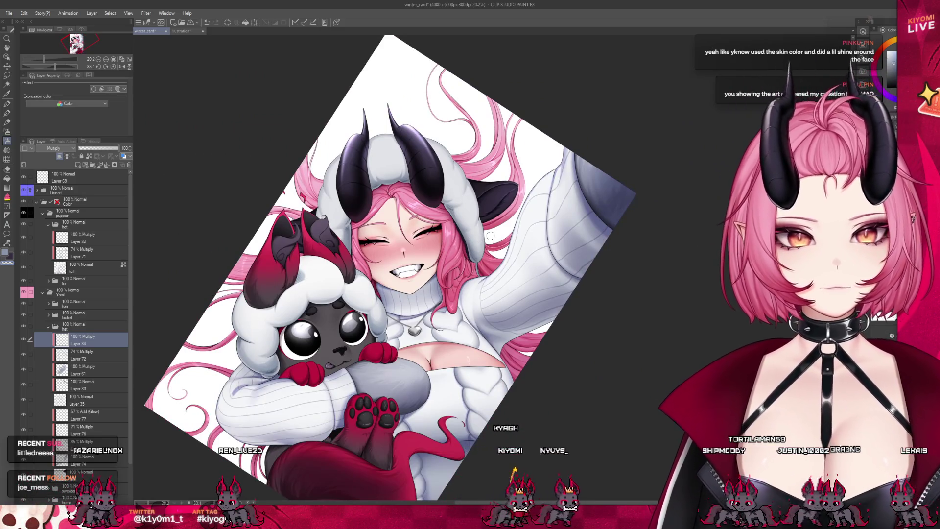
scroll(387, 186, "down", 2)
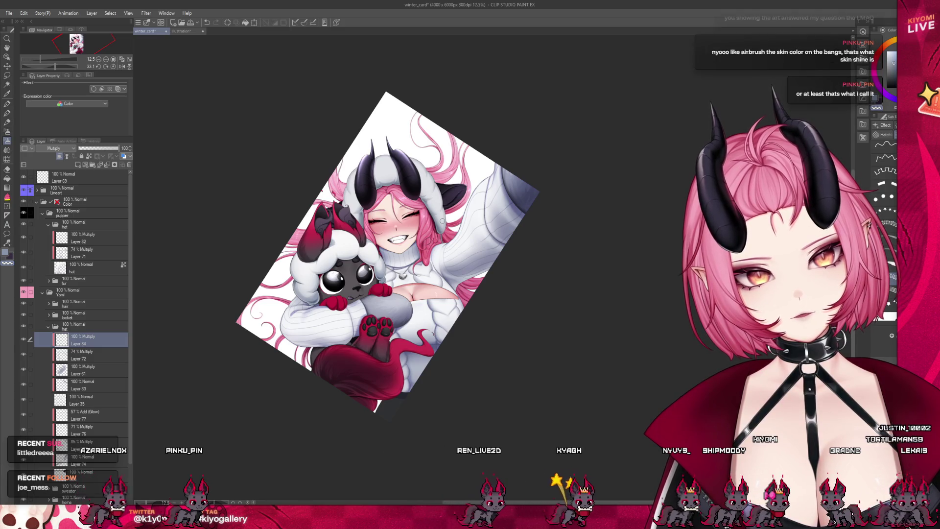
scroll(442, 221, "up", 3)
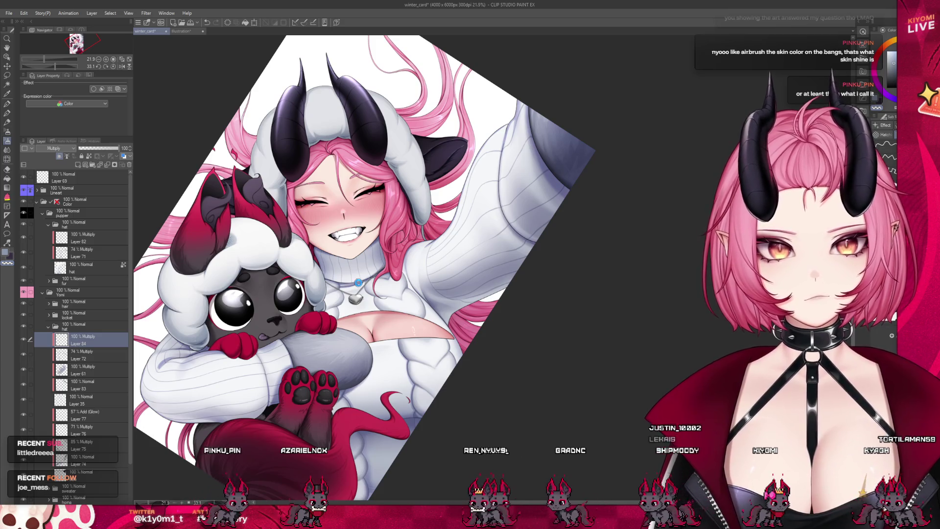
scroll(391, 190, "down", 1)
scroll(379, 239, "up", 1)
scroll(367, 293, "down", 2)
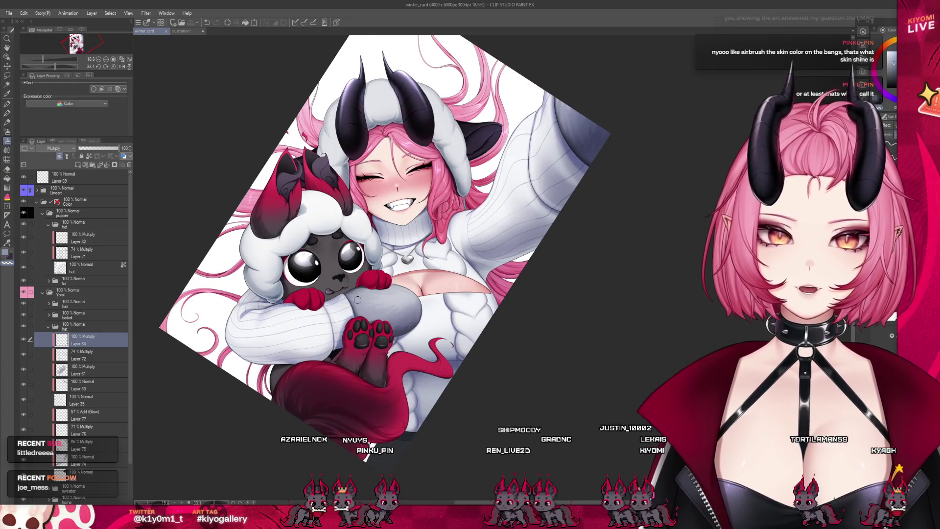
scroll(352, 291, "up", 1)
scroll(344, 279, "down", 2)
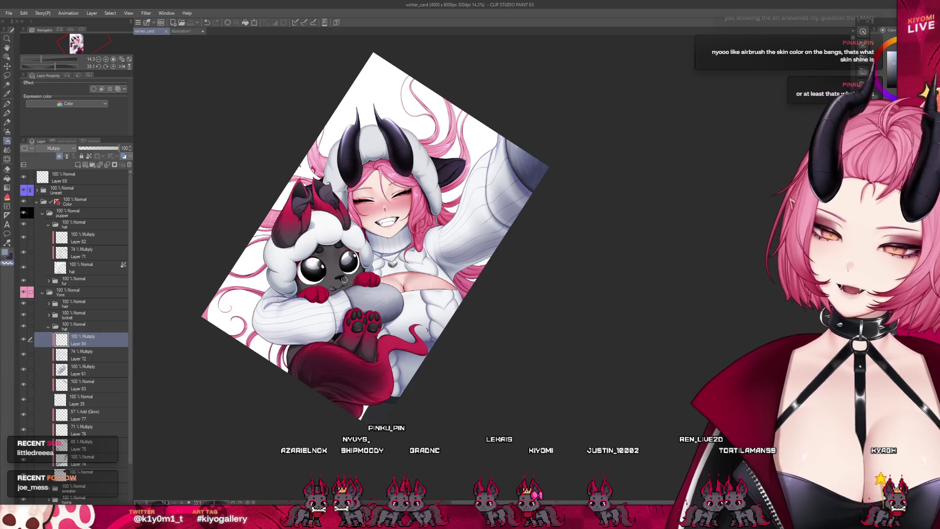
scroll(371, 148, "up", 8)
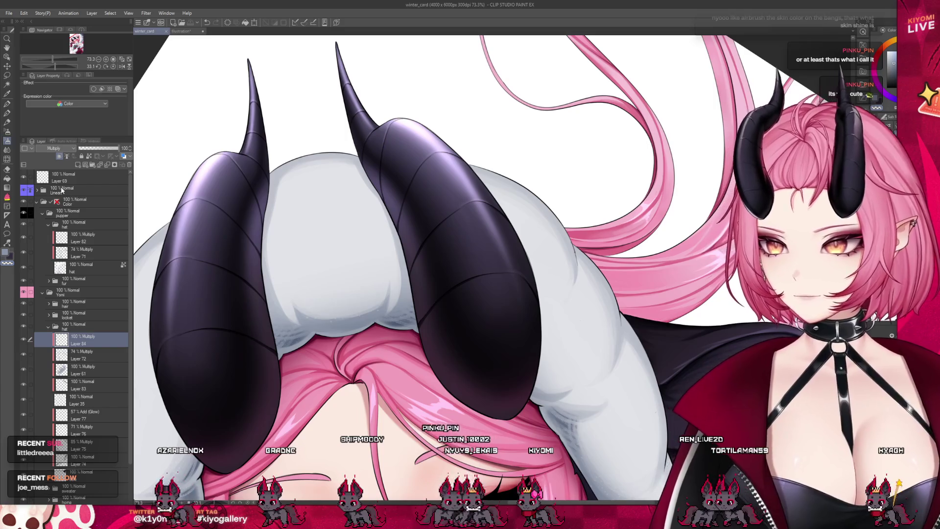
Step: Draw a straight ruler down the figure's centre and turn on Snap to special ruler
key("b")
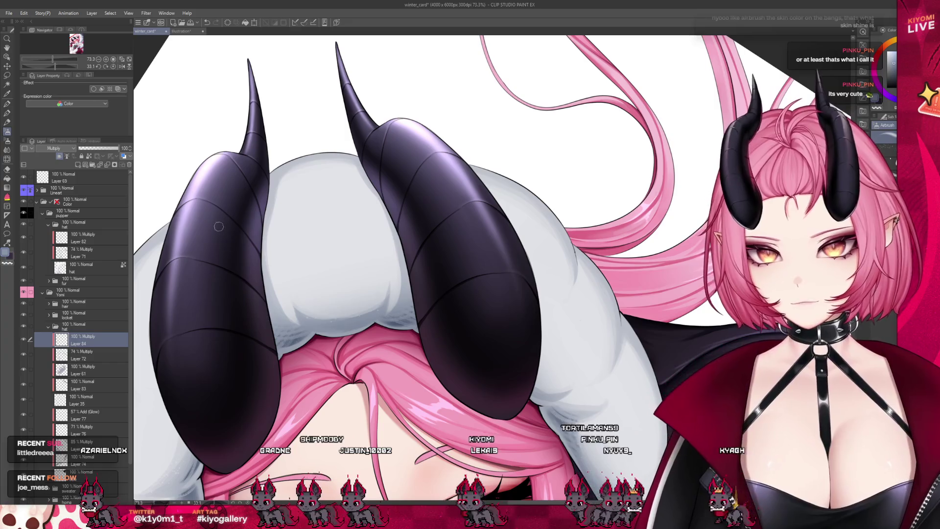
left_click(57, 201)
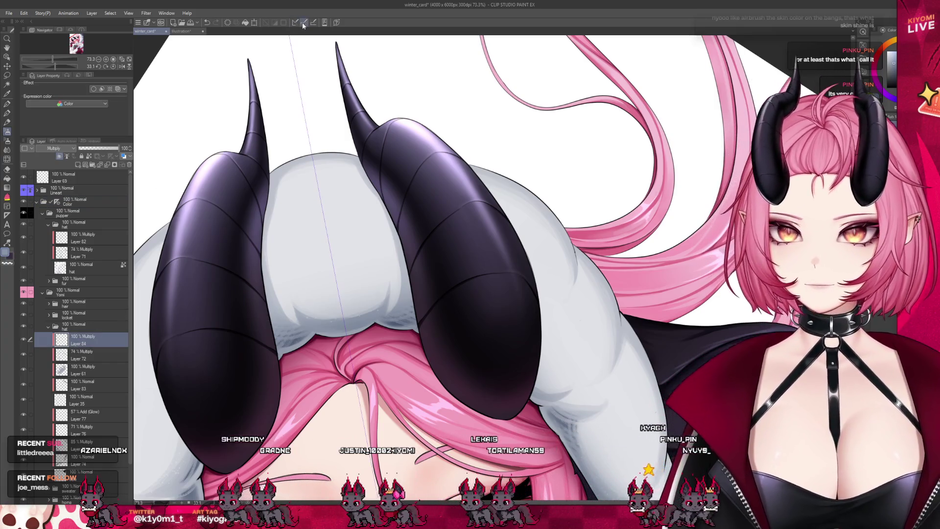
left_click(303, 23)
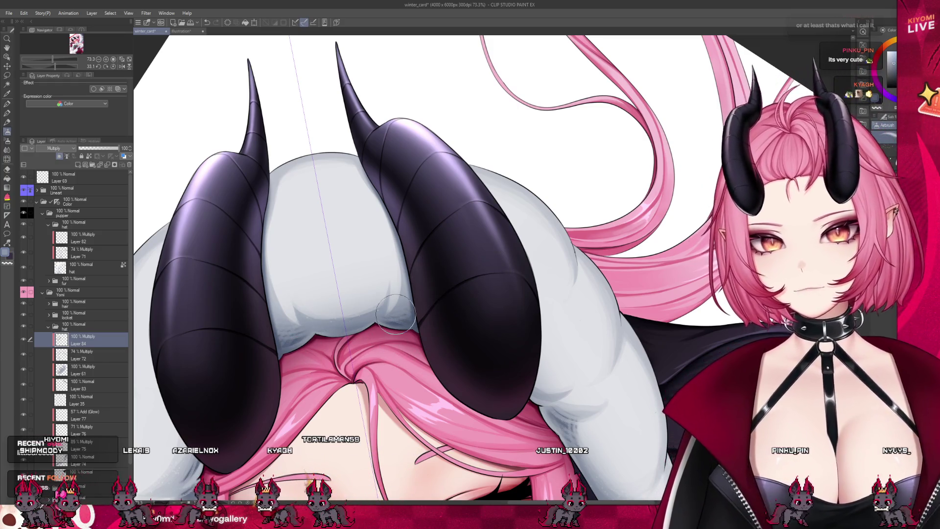
scroll(395, 313, "down", 5)
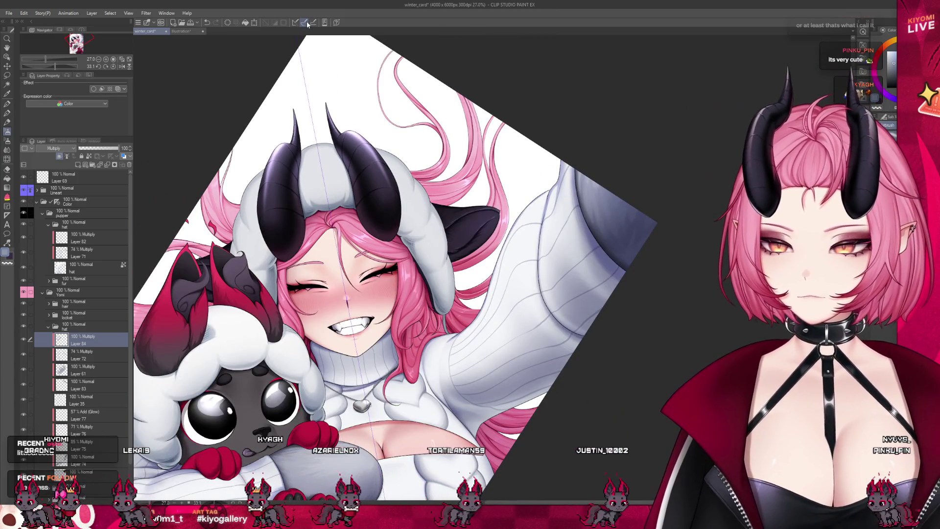
scroll(391, 132, "down", 1)
scroll(381, 128, "down", 2)
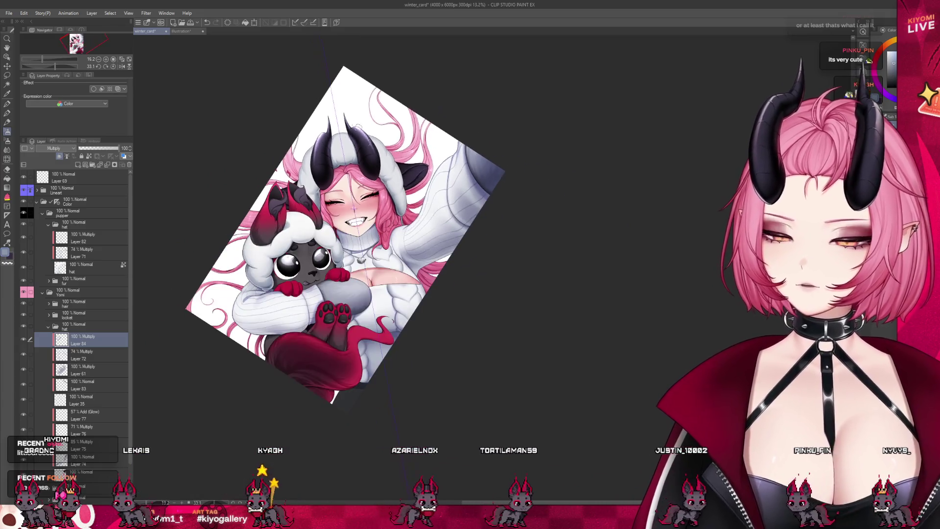
Step: Collapse the hat folder, then expand the lineart and pupper folders in the Layer palette
scroll(381, 127, "up", 1)
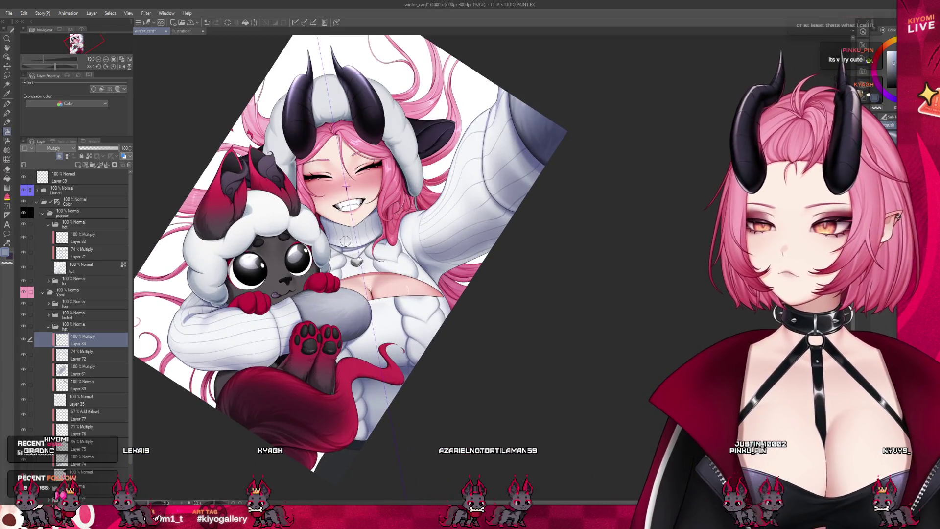
scroll(345, 242, "up", 1)
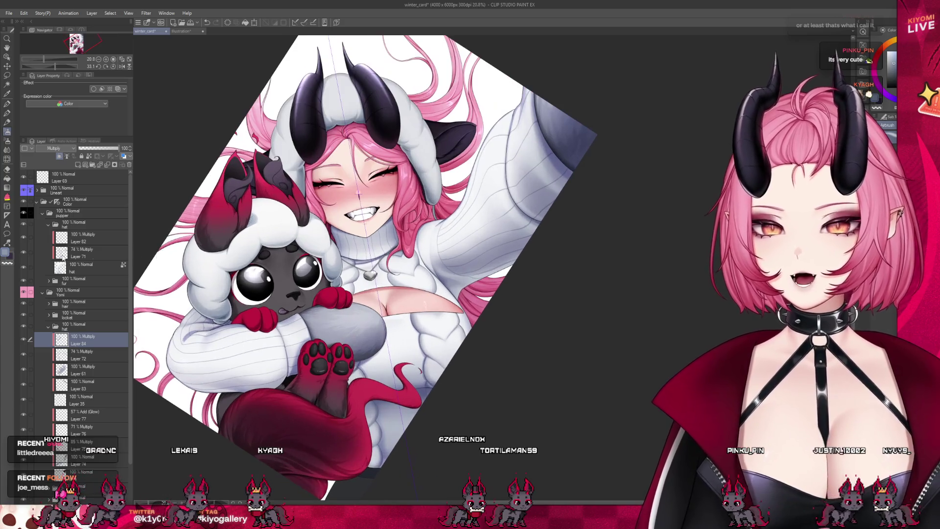
left_click(48, 326)
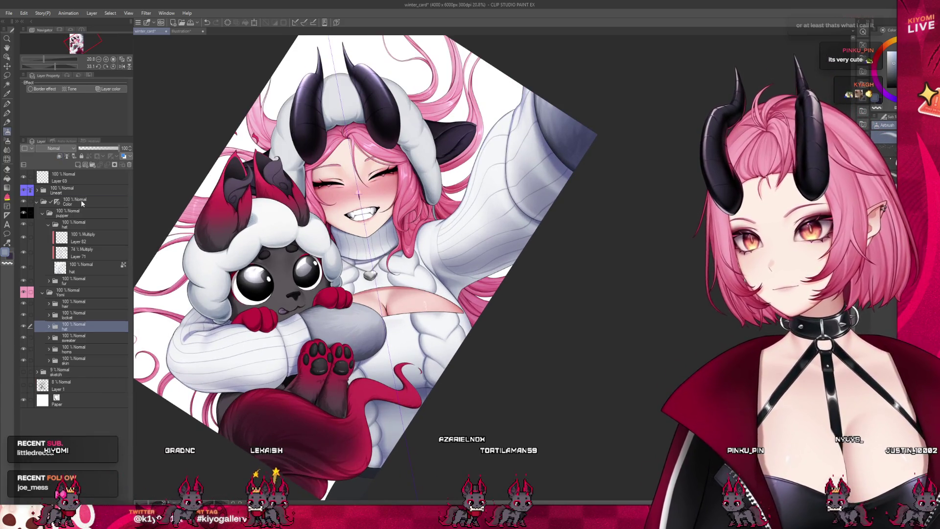
left_click(82, 203)
left_click(36, 190)
left_click(73, 283)
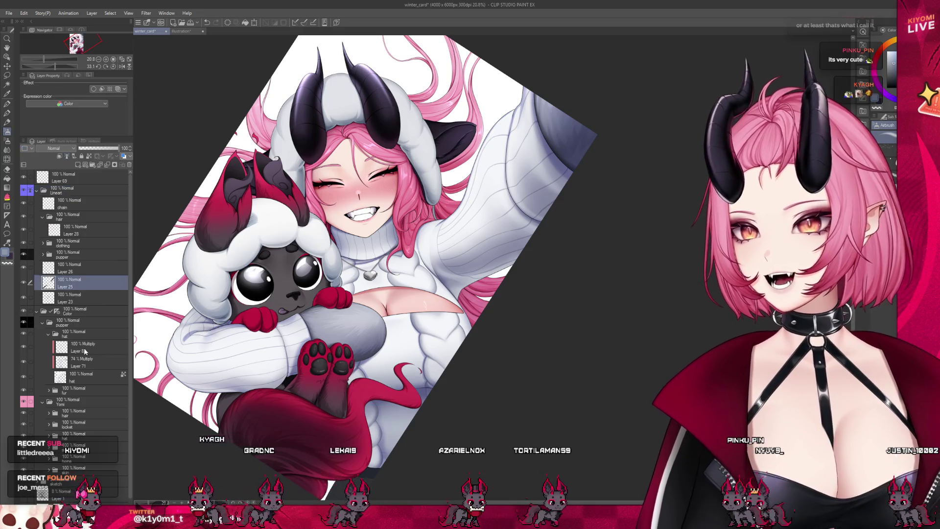
left_click(42, 322)
left_click(66, 243)
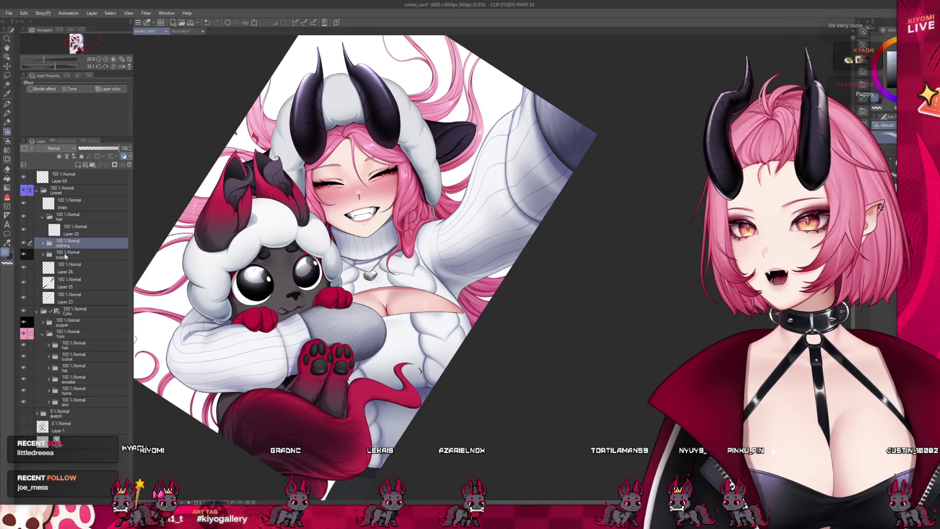
left_click(65, 256)
left_click(43, 254)
Step: Hide the Add Glow Layer 31 on the plush's eyes and zoom in on its face
left_click(68, 343)
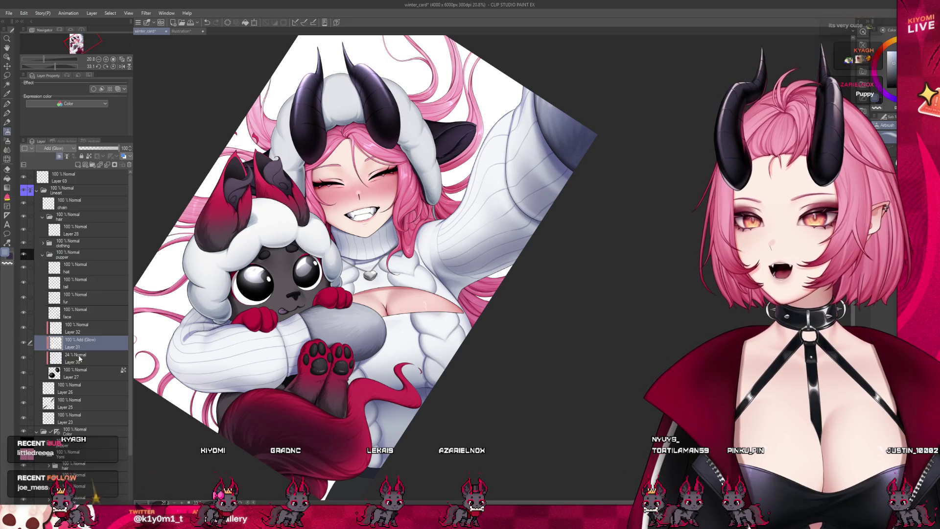
left_click(23, 344)
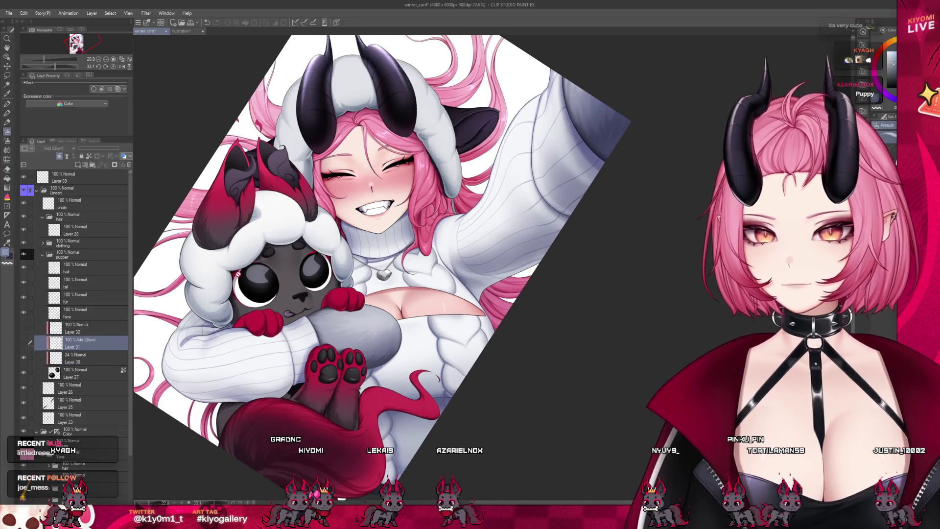
key("ctrl+plus")
key("ctrl+plus")
key("ctrl+plus")
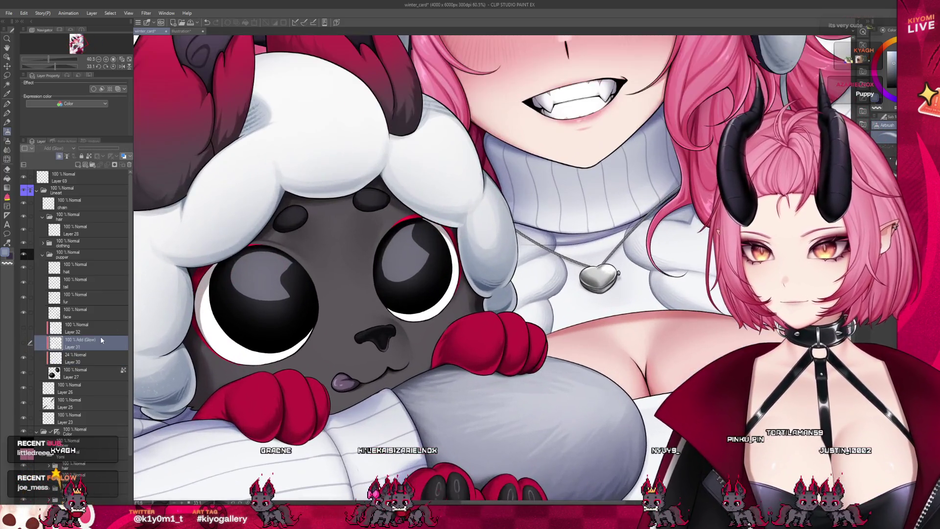
left_click(79, 358)
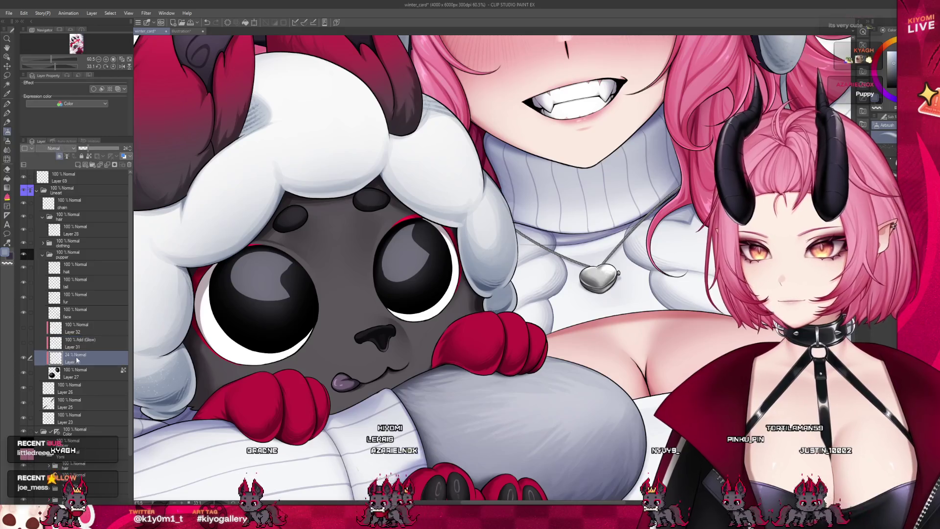
Step: Raise Layer 30 to 100% opacity, then toggle Layers 30 and 27 to compare the eye highlights
left_click_drag(88, 148, 215, 157)
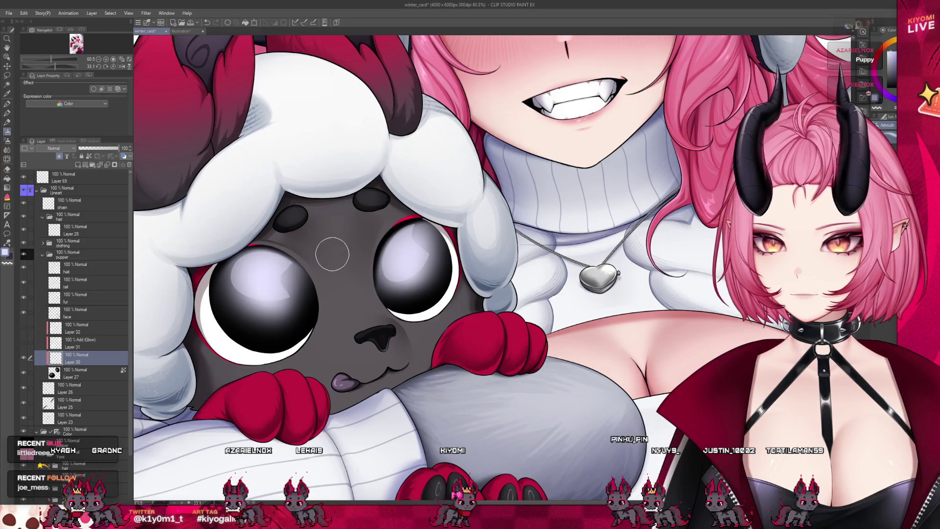
left_click(24, 358)
left_click(24, 357)
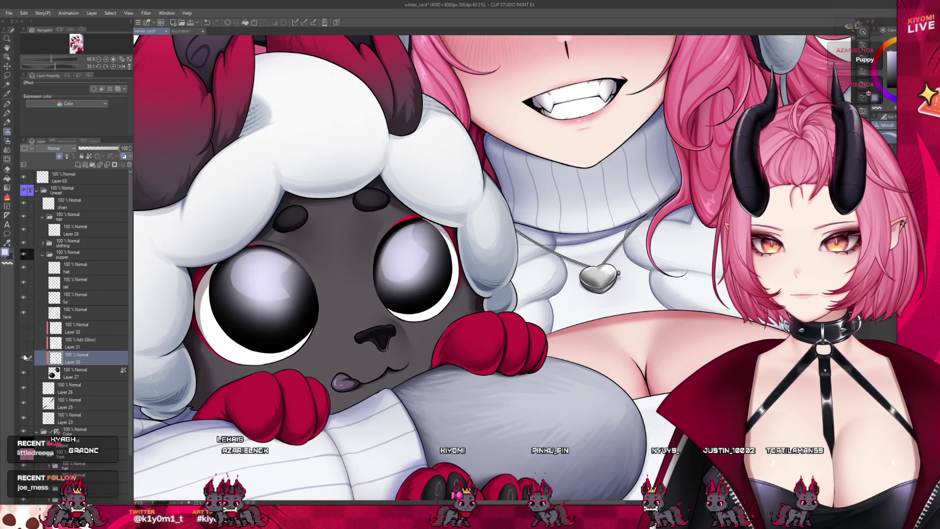
left_click(23, 357)
left_click(58, 372)
left_click(23, 373)
left_click(23, 372)
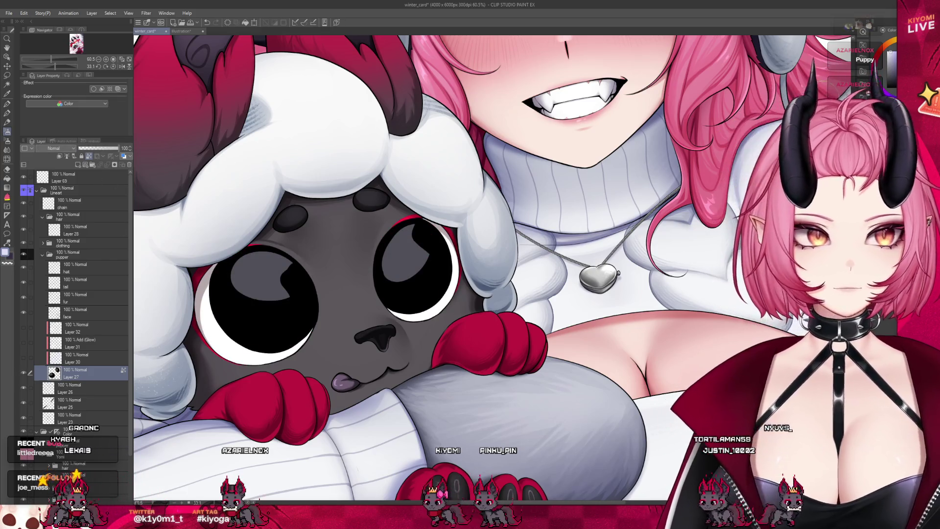
scroll(285, 261, "up", 3)
key("p")
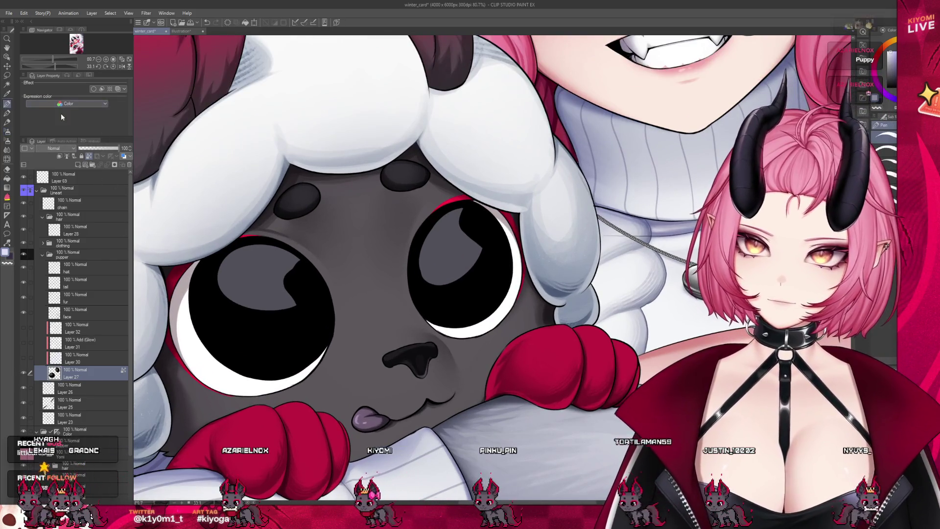
Step: Eyedrop black and repaint the left eye's grey highlight into a hook shape, undoing missteps
left_click(492, 268, "alt")
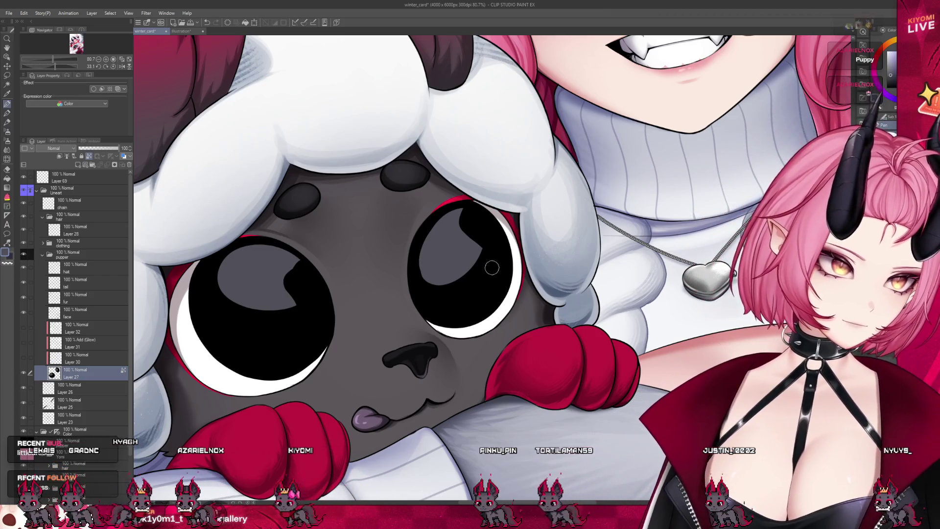
key("ctrl+z")
left_click_drag(289, 290, 300, 269)
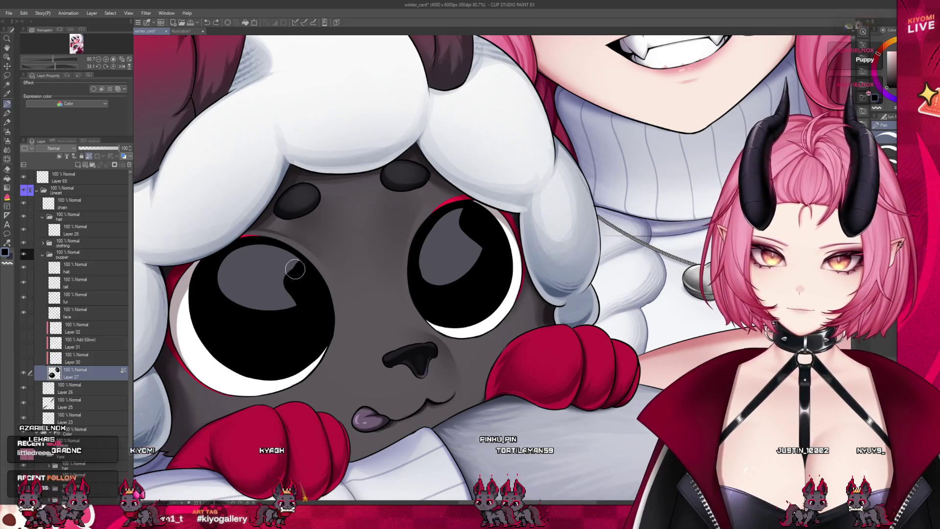
left_click_drag(257, 278, 280, 290)
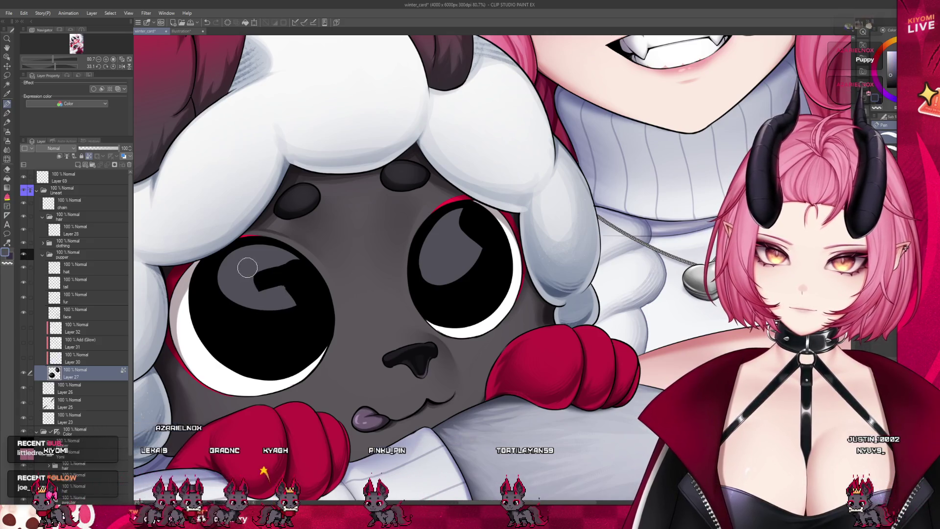
left_click_drag(267, 276, 294, 267)
key("ctrl+z")
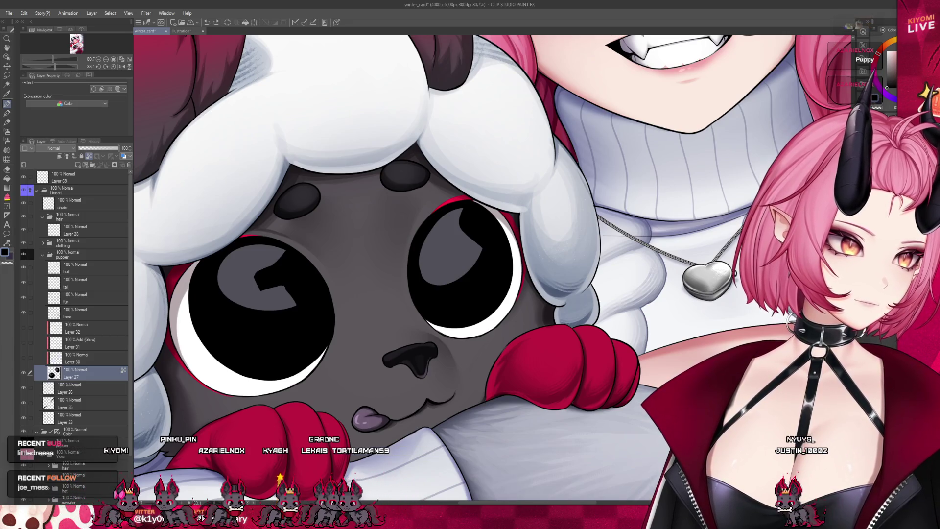
key("c")
left_click(253, 272)
key("ctrl+z")
key("c")
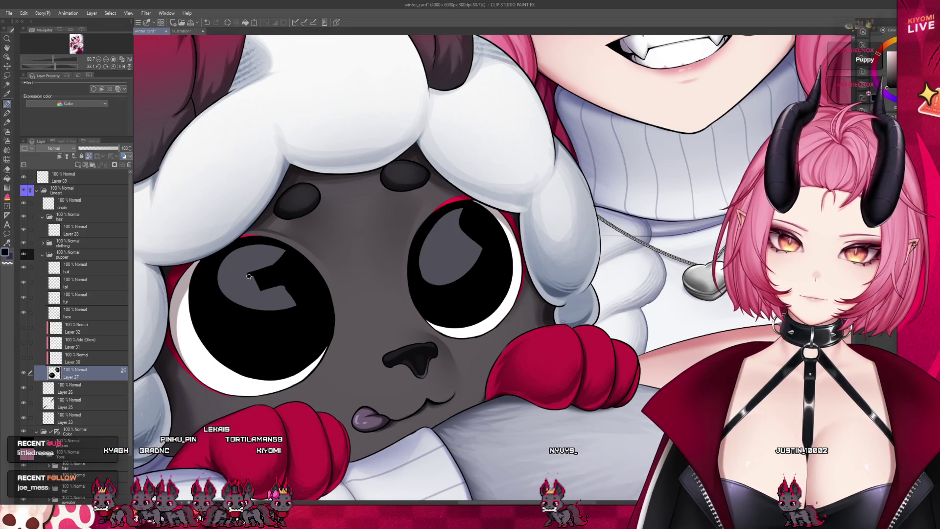
left_click_drag(248, 277, 258, 292)
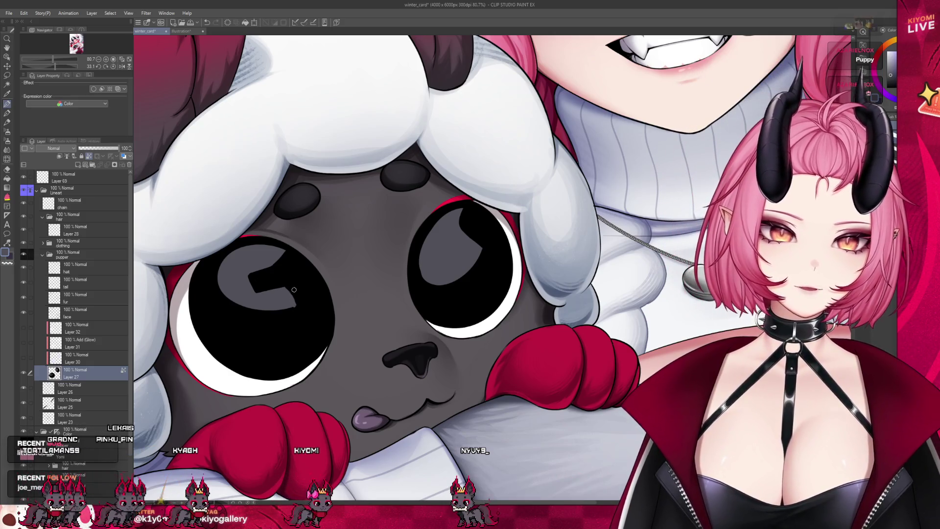
Step: Eyedrop black and reshape the right eye's highlight into a matching hook
left_click(459, 231, "alt")
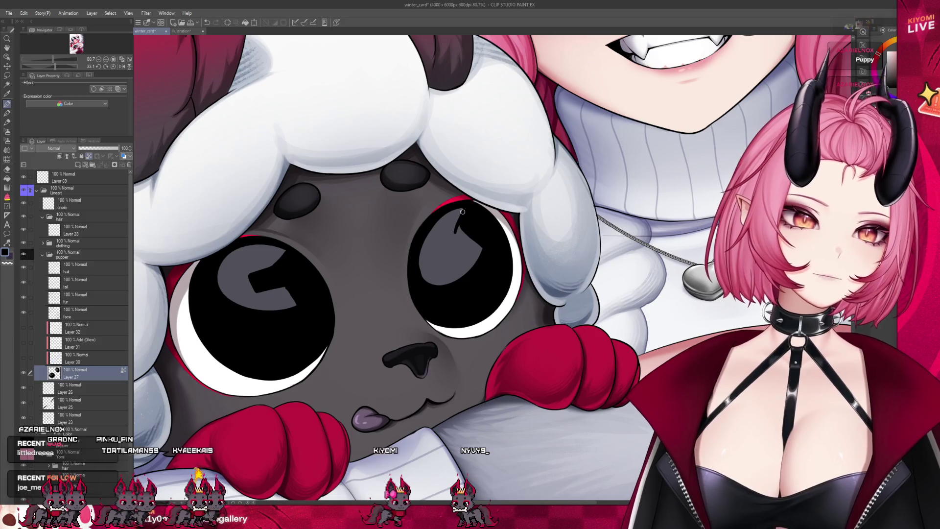
mouse_move(456, 230)
left_mouse_down()
mouse_move(433, 243)
mouse_move(437, 253)
mouse_move(460, 241)
left_mouse_up()
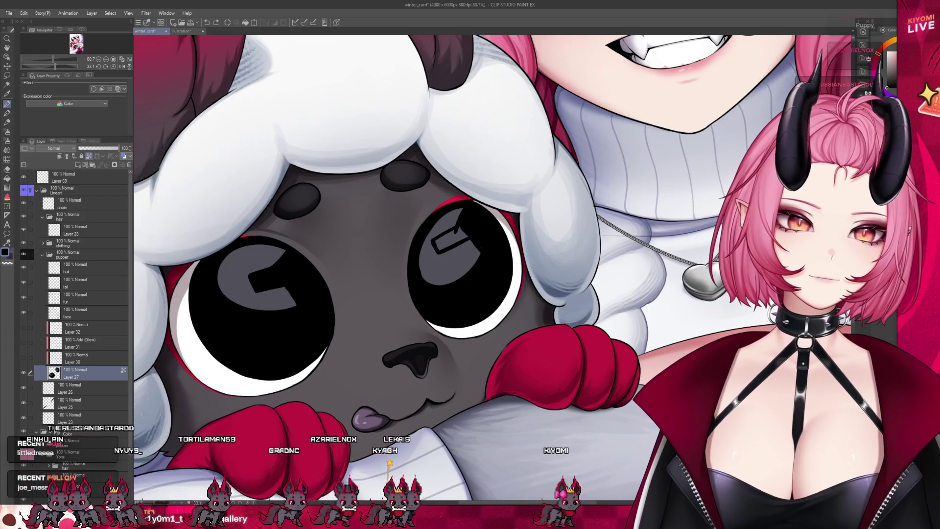
mouse_move(438, 245)
left_mouse_down()
mouse_move(462, 235)
mouse_move(445, 230)
mouse_move(436, 257)
left_mouse_up()
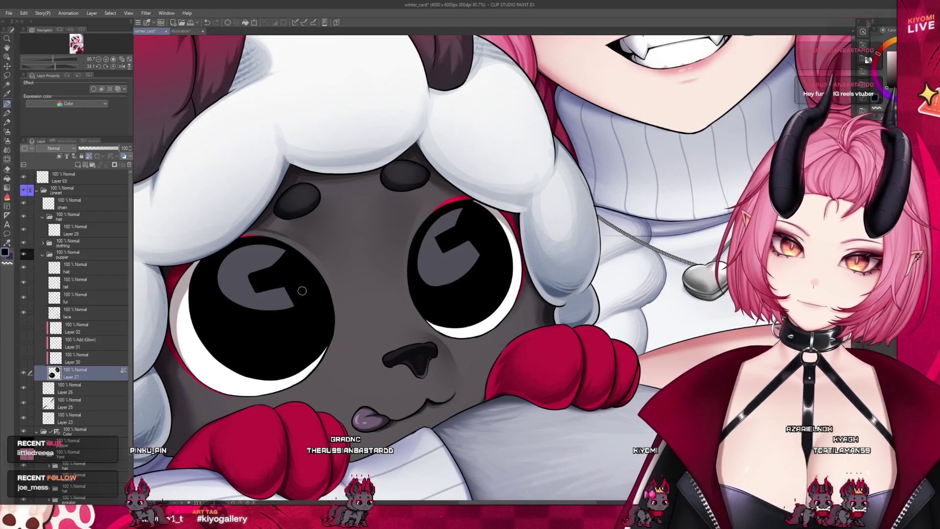
scroll(320, 206, "down", 5)
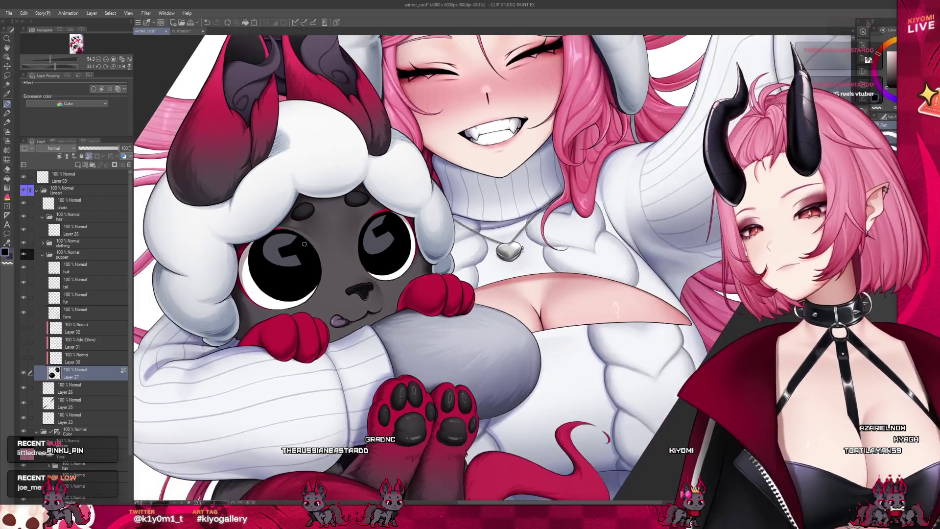
scroll(328, 219, "up", 4)
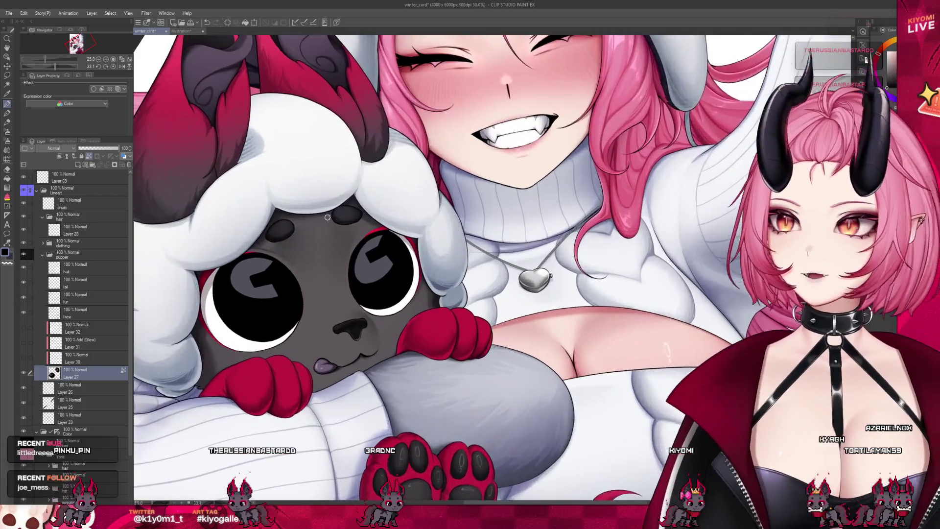
scroll(264, 218, "up", 2)
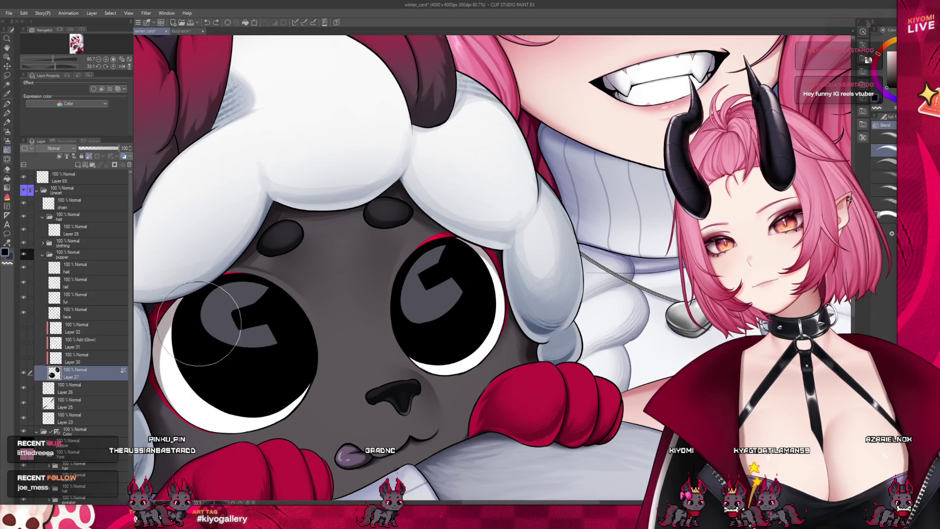
Step: Lasso-select the highlight areas in both of the plush's eyes
key("m")
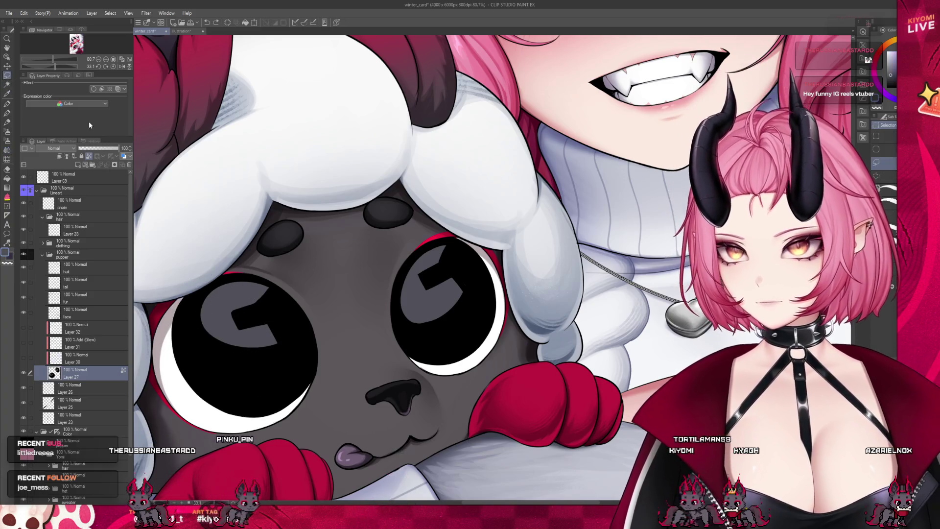
mouse_move(272, 327)
left_mouse_down()
mouse_move(247, 380)
mouse_move(195, 343)
mouse_move(216, 296)
left_mouse_up()
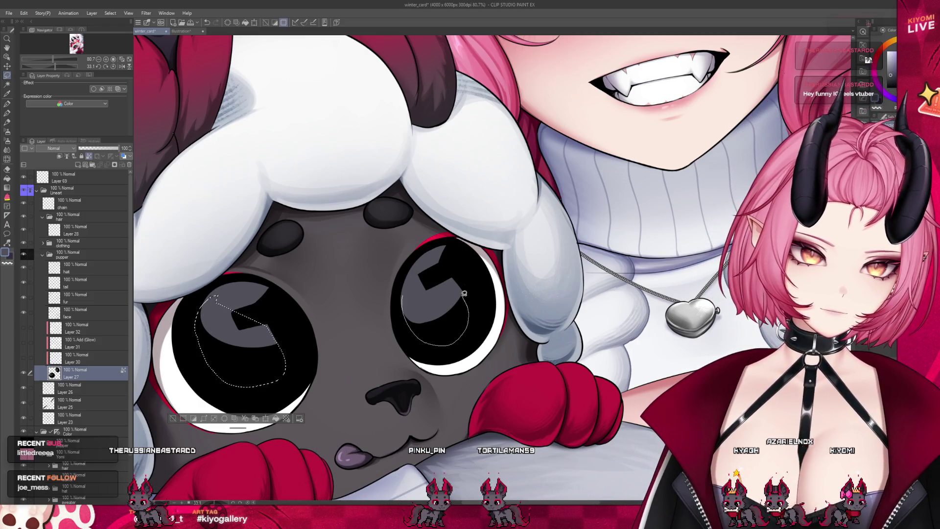
left_click_drag(464, 293, 456, 287)
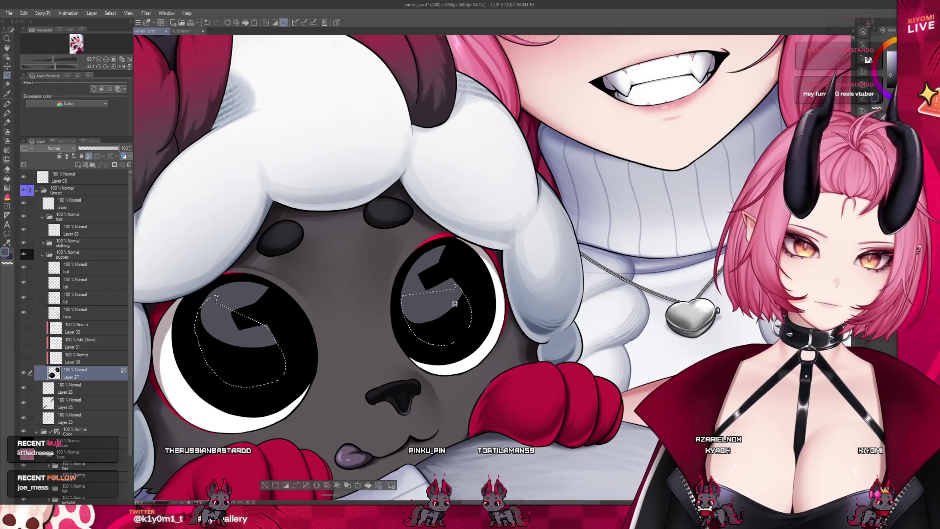
Step: Airbrush dark shading into the selected highlights with a larger brush, then deselect
key("b")
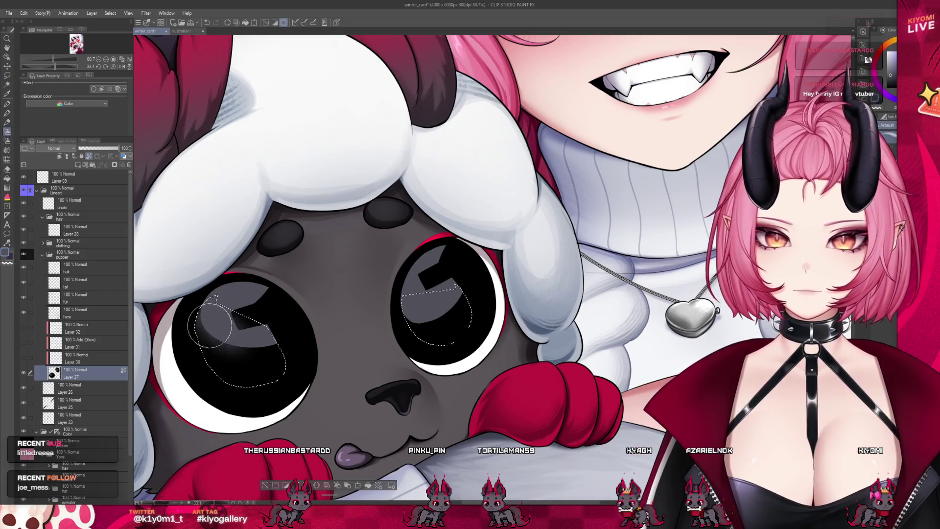
key("m")
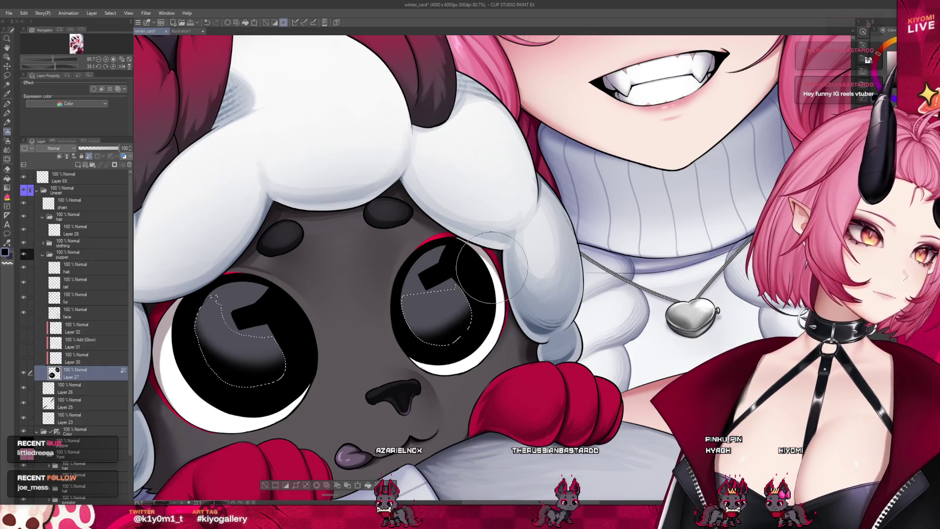
key("bracketright")
key("bracketright")
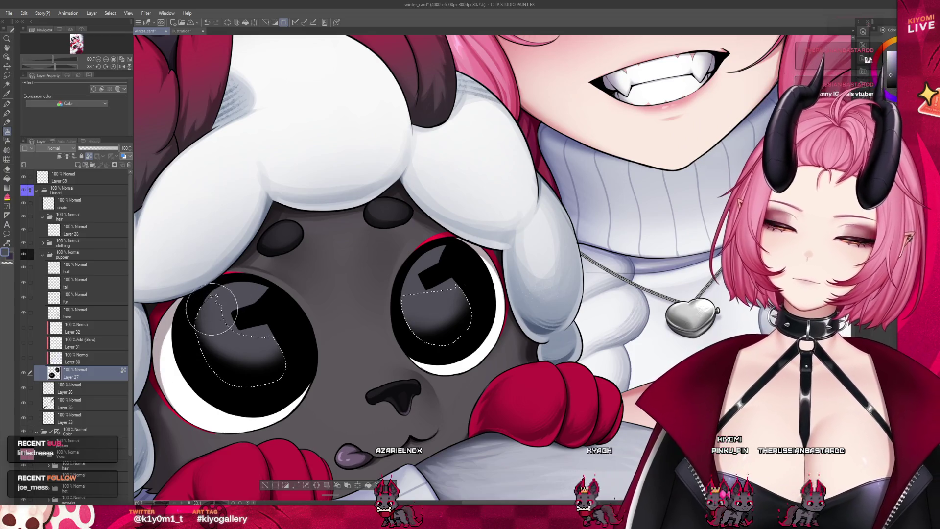
left_click(265, 485)
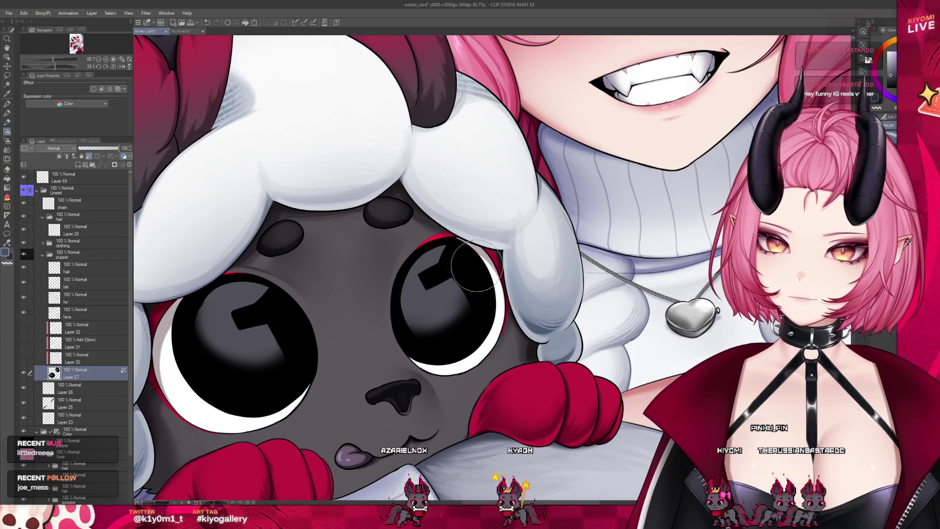
scroll(261, 234, "down", 5)
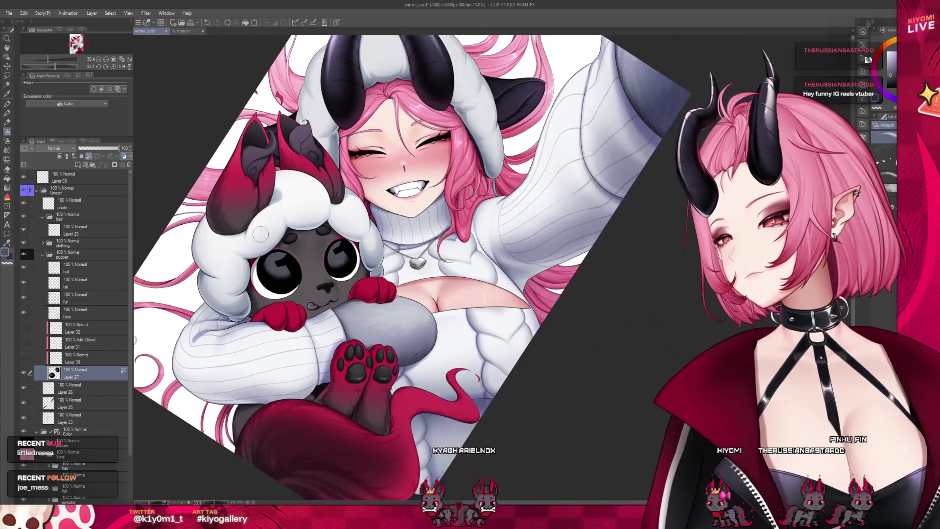
scroll(261, 234, "down", 2)
scroll(344, 252, "up", 3)
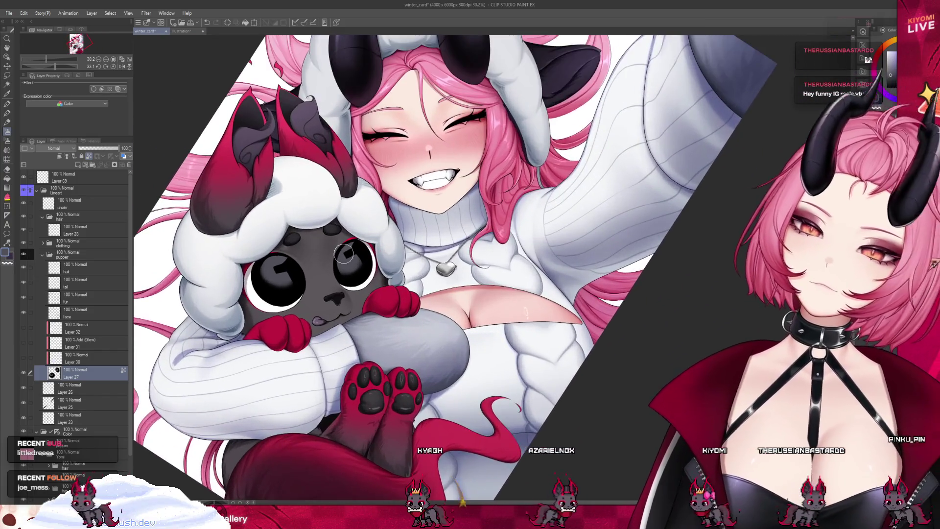
scroll(344, 253, "up", 6)
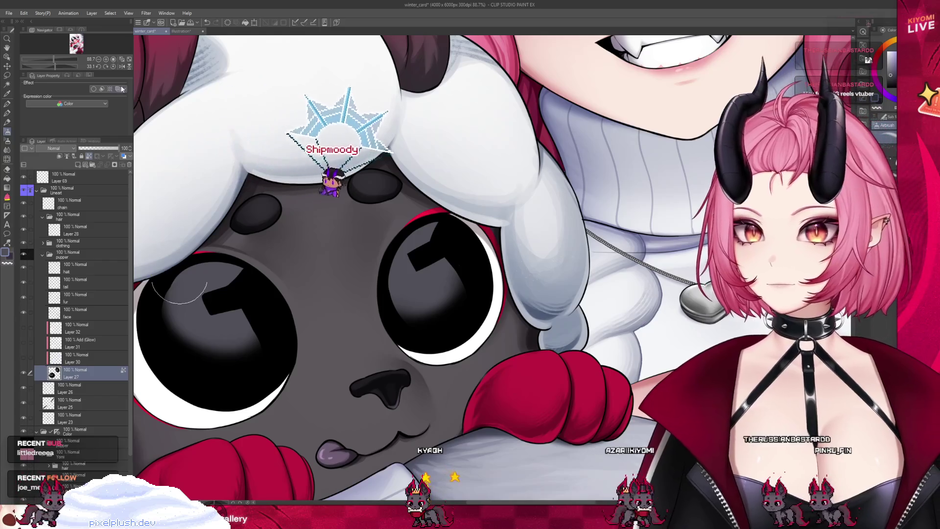
key("b")
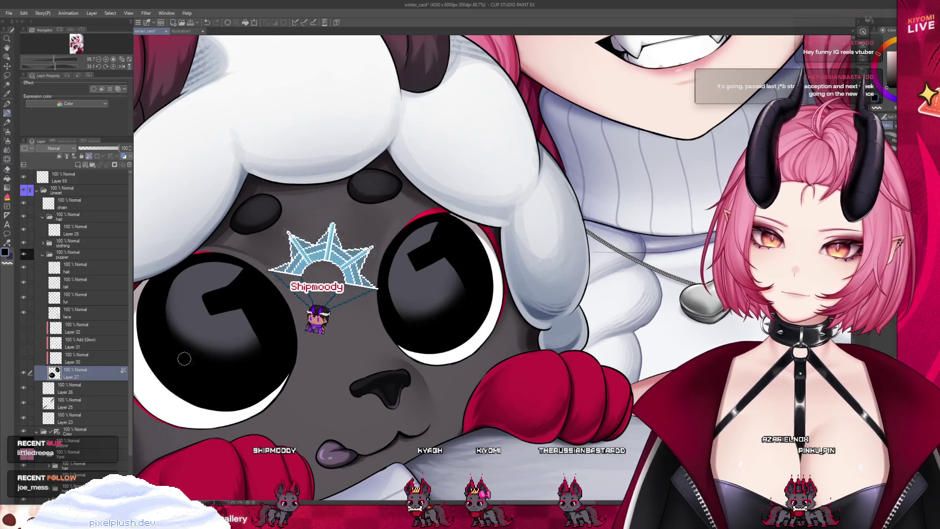
Step: Blend the left eye's shading into a soft gradient and zoom out to the full card
key("j")
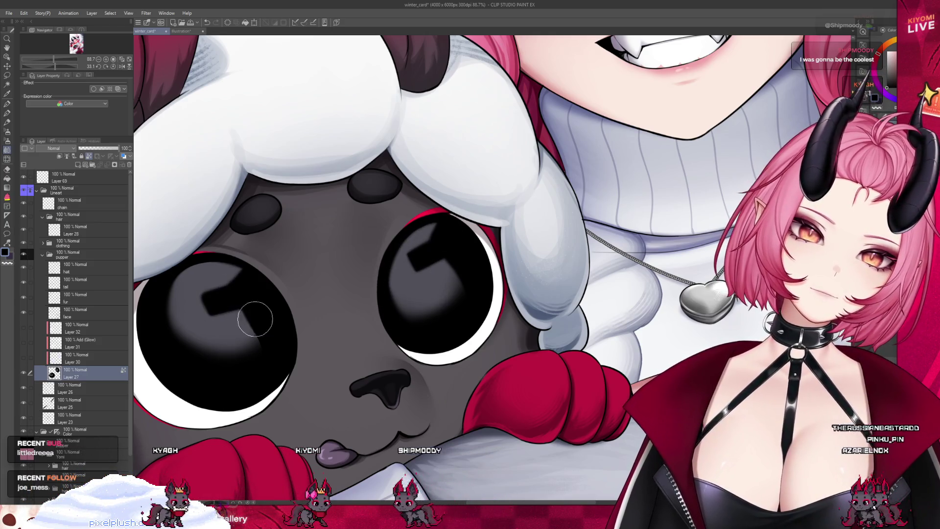
scroll(300, 284, "down", 5)
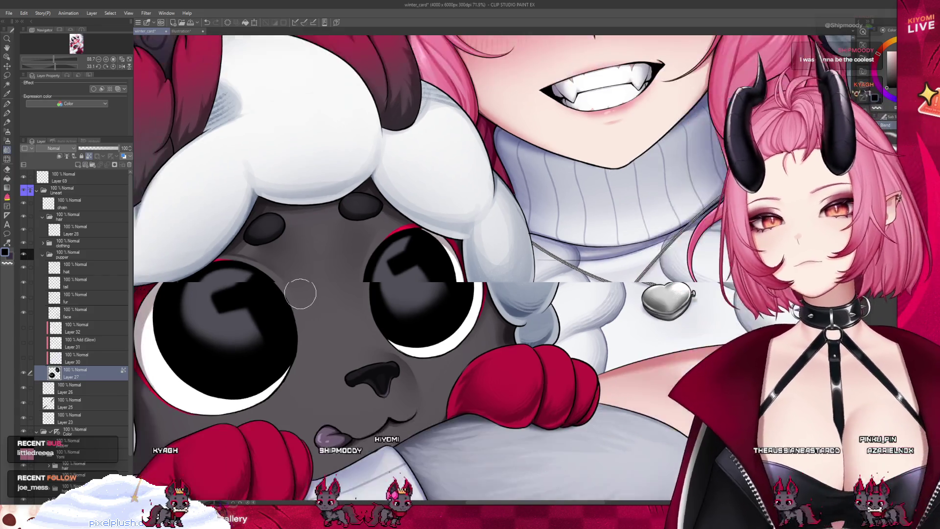
scroll(346, 325, "down", 3)
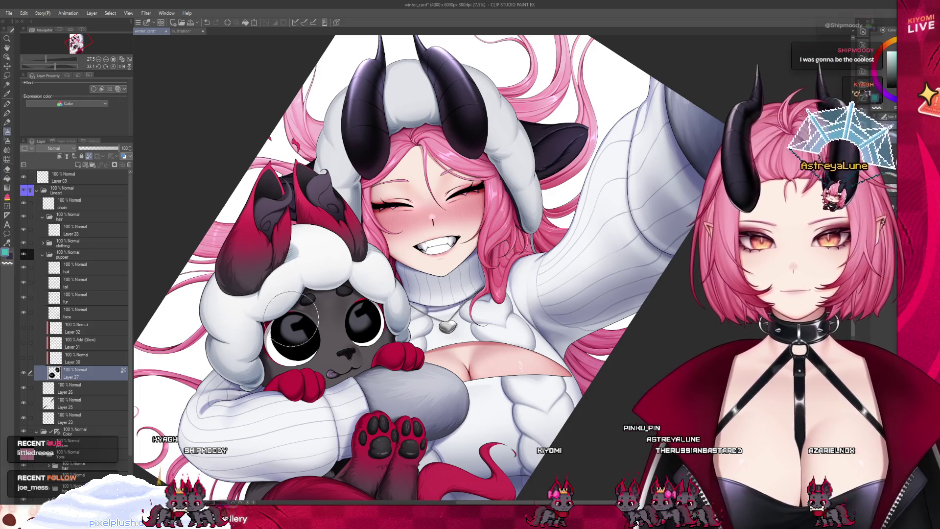
Step: Undo the teal fill on the left eye, then select and clear both eye highlights
key("ctrl+z")
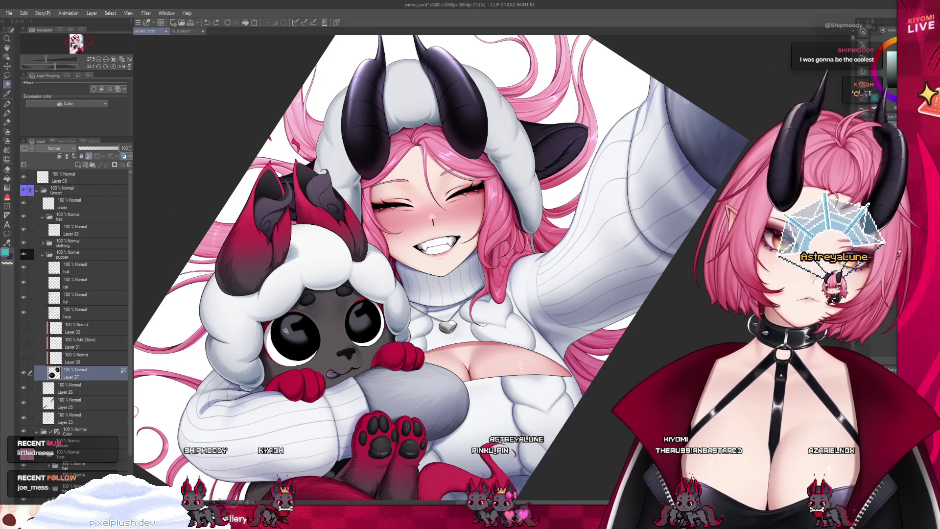
left_click(286, 330)
left_click(363, 319, "shift")
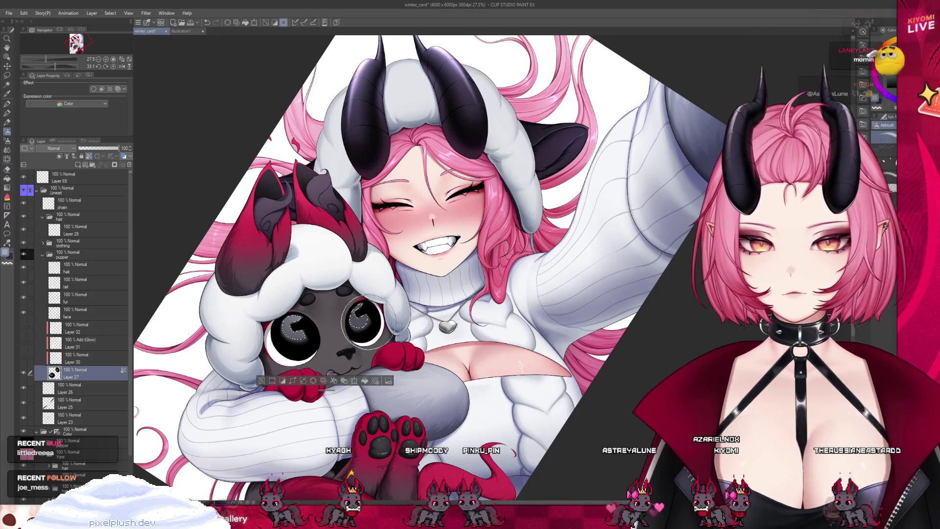
left_click(262, 381)
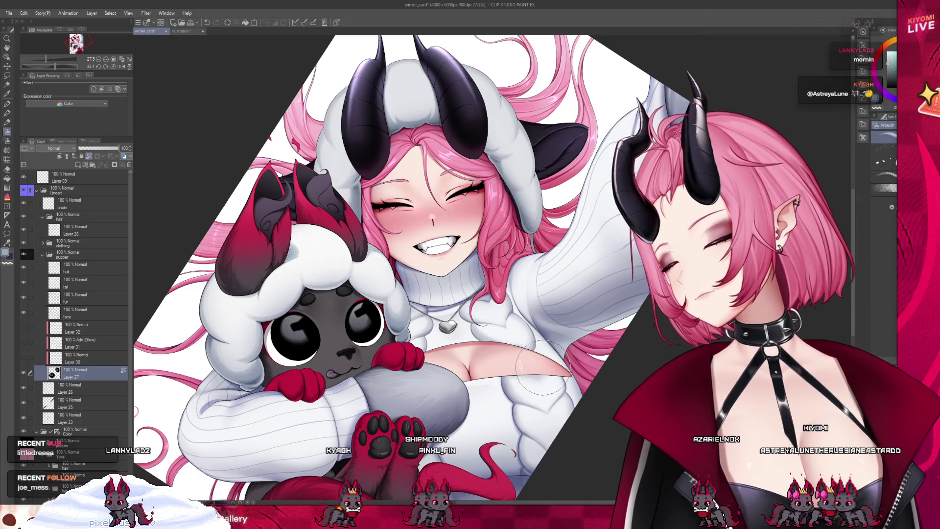
scroll(402, 323, "up", 1)
scroll(339, 323, "up", 3)
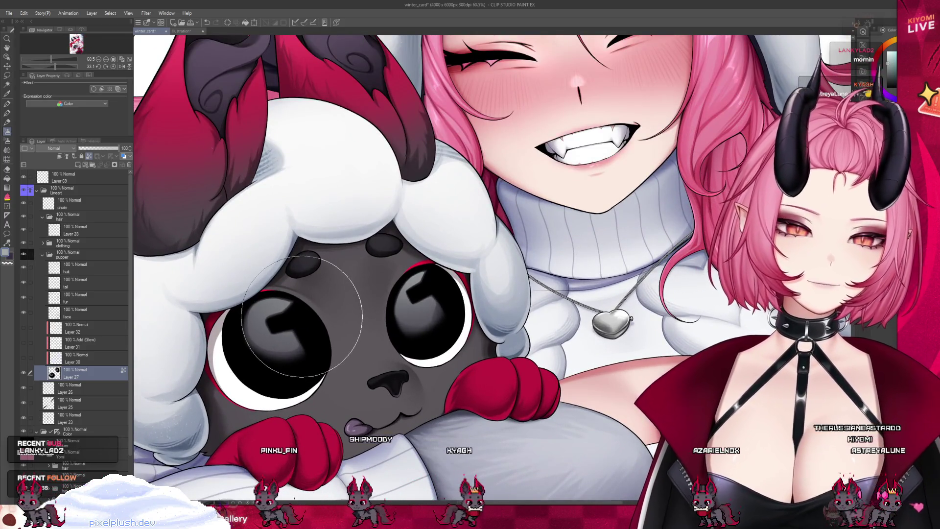
Step: With the Blend tool active, show Layer 30 and lower its opacity to about 29%
key("j")
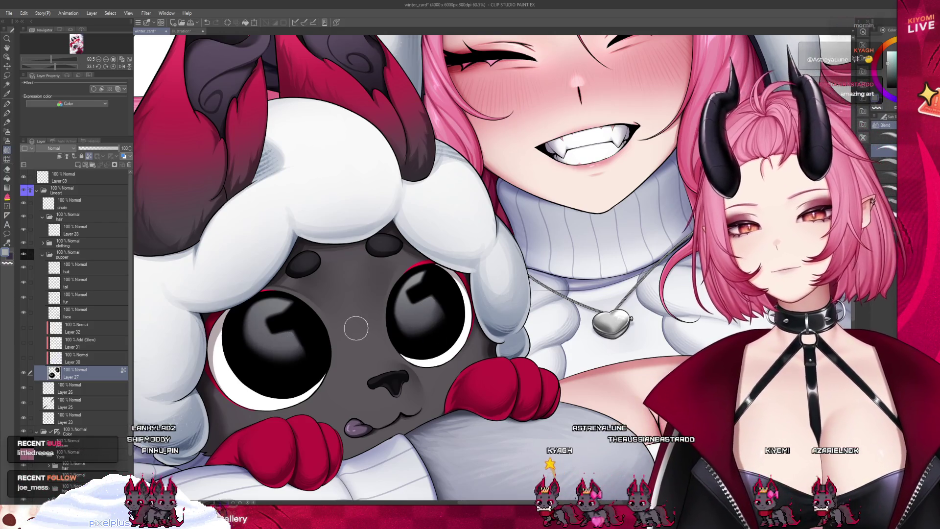
scroll(355, 327, "down", 5)
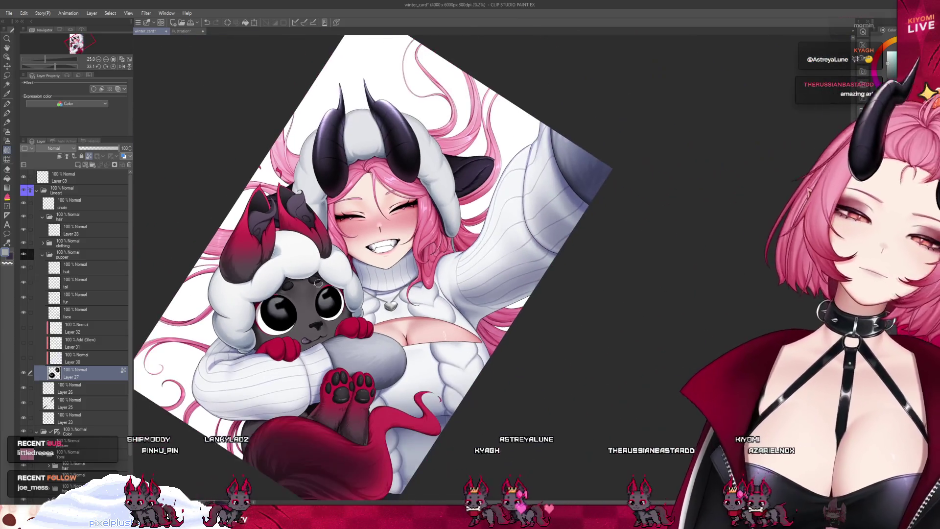
scroll(317, 283, "up", 1)
left_click(88, 358)
left_click(23, 358)
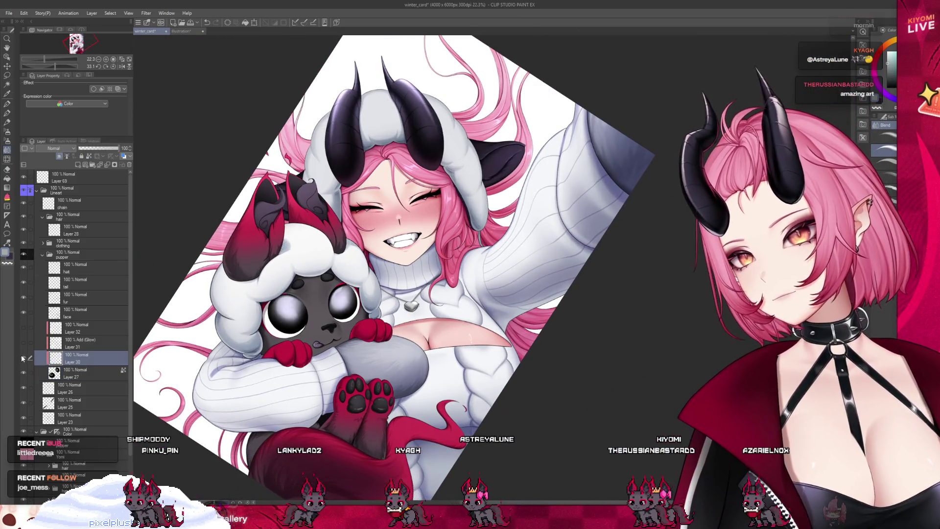
left_click(91, 148)
left_click_drag(92, 152, 90, 152)
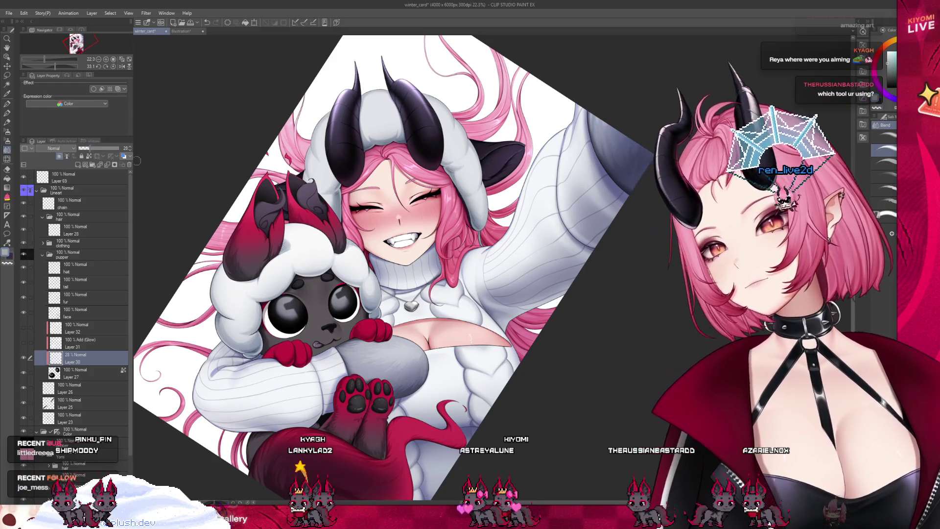
Step: Delete the Add Glow layer (Layer 31) and zoom out to the whole illustration
left_click(25, 342)
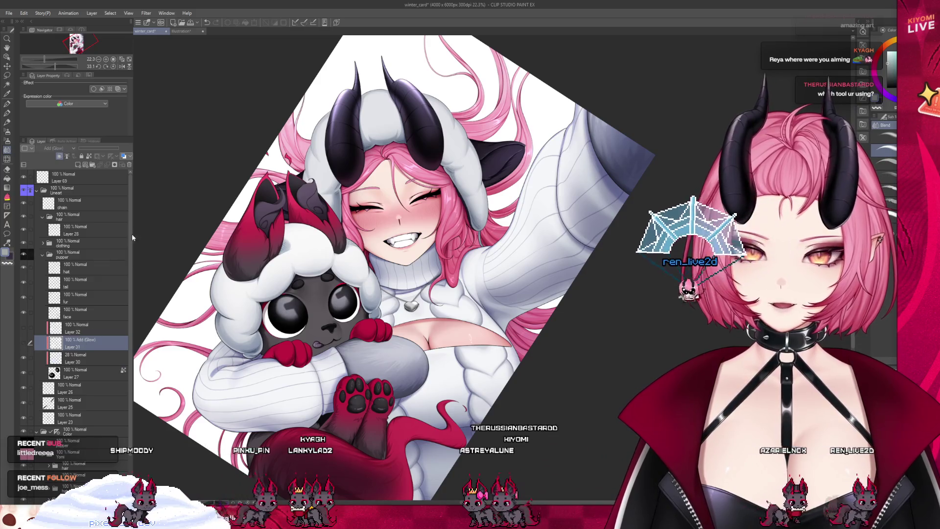
key("ctrl+e")
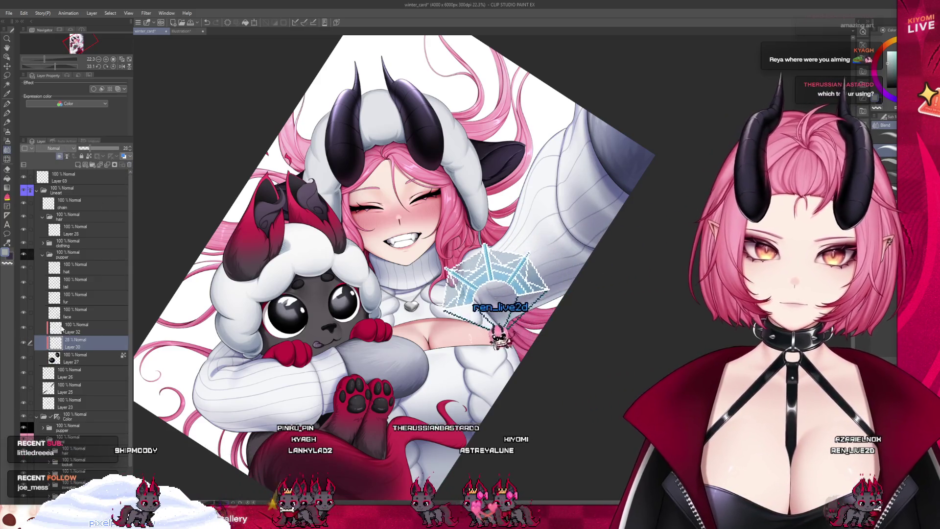
key("ctrl+minus")
key("ctrl+minus")
key("ctrl+minus")
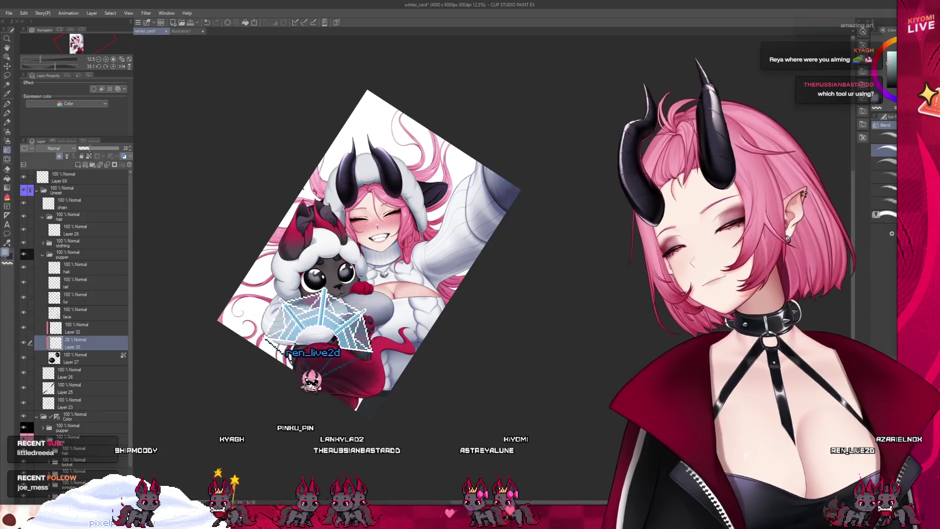
scroll(325, 294, "up", 4)
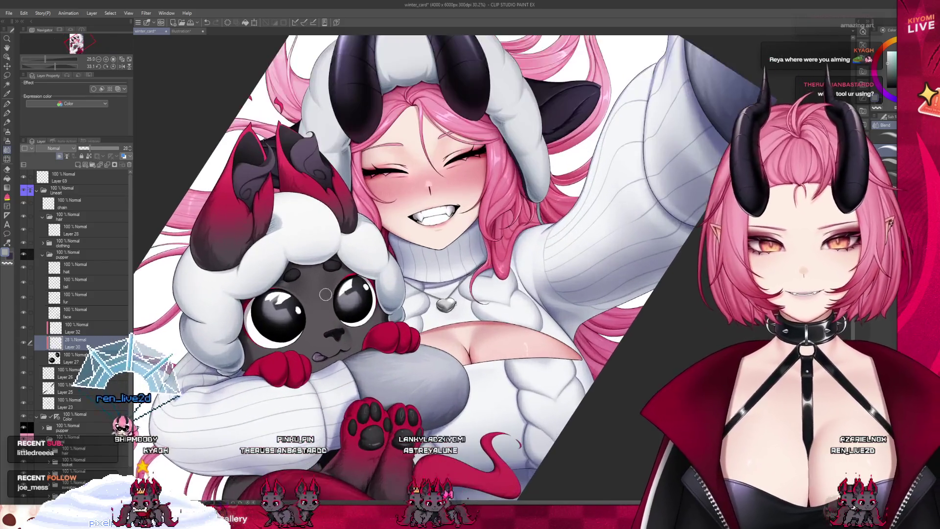
scroll(326, 294, "up", 5)
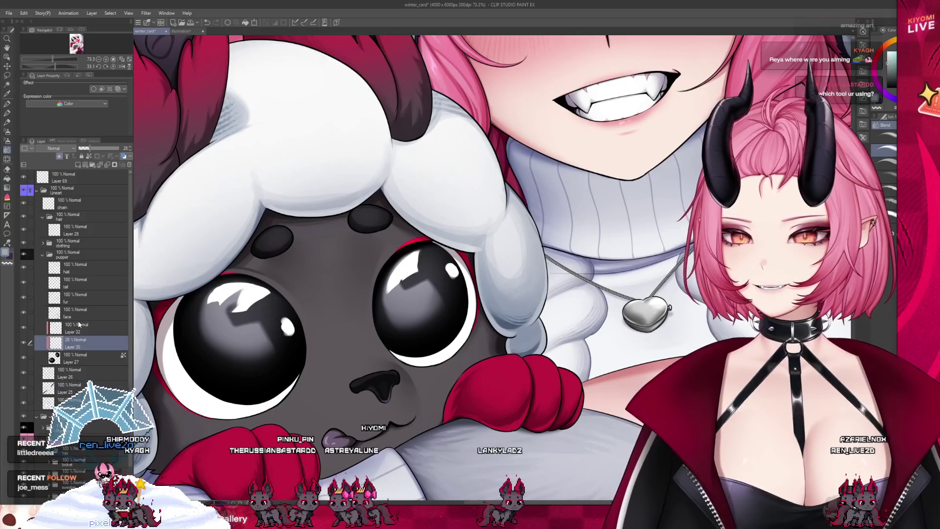
Step: On Layer 32, erase the old white highlights in both plush eyes
left_click(78, 324)
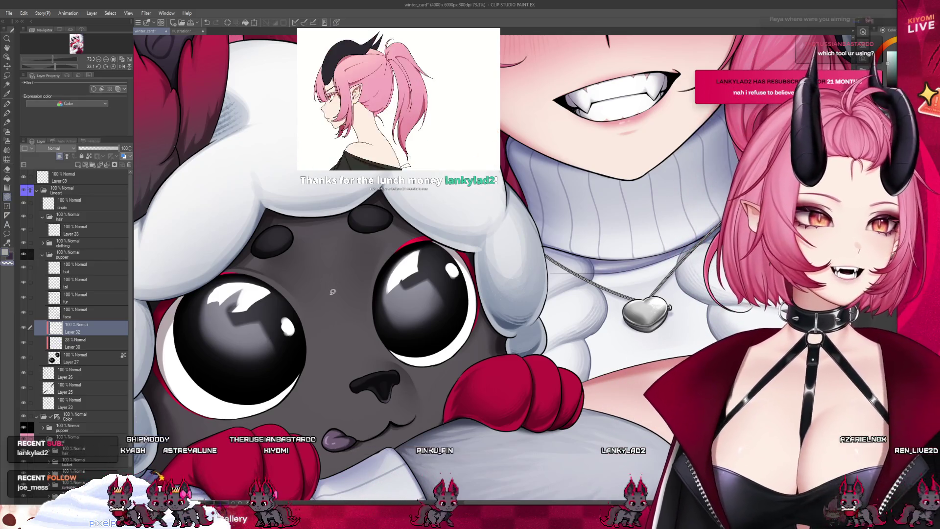
left_click_drag(472, 210, 337, 313)
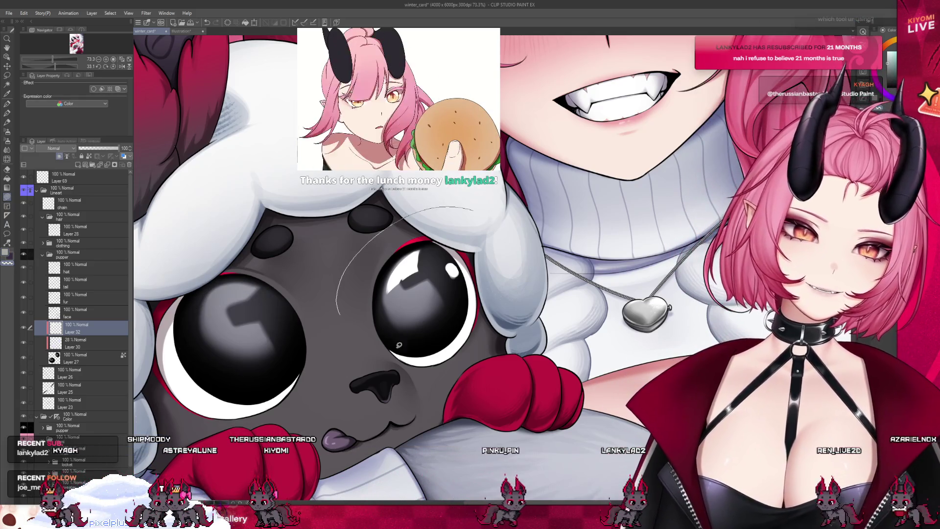
left_click_drag(399, 345, 411, 338)
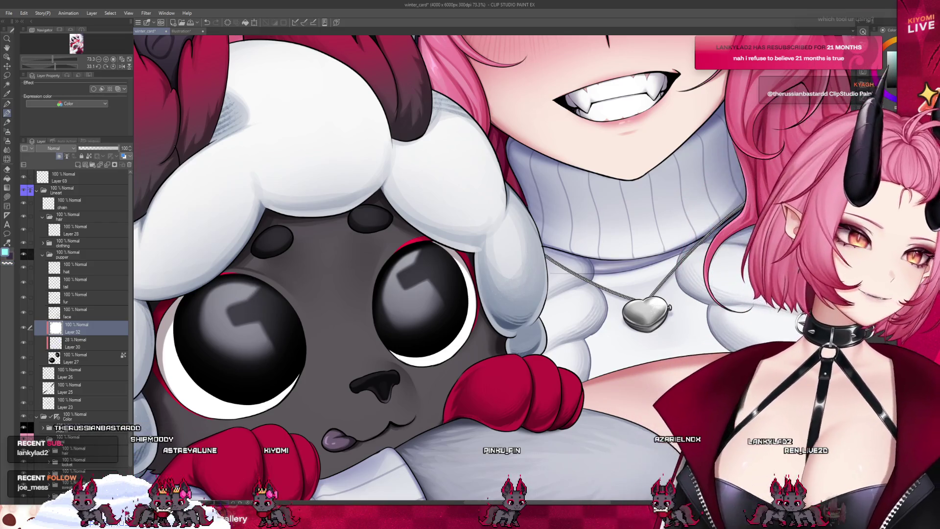
Step: Paint cyan highlights into both plush eyes and touch up the left one
mouse_move(218, 300)
left_mouse_down()
mouse_move(252, 292)
mouse_move(238, 295)
left_mouse_up()
left_click_drag(410, 264, 396, 274)
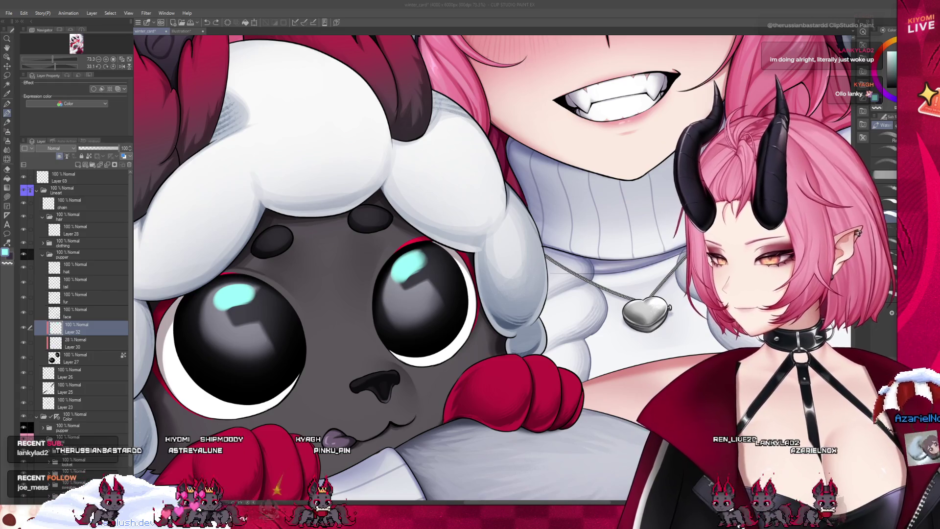
left_click(225, 300)
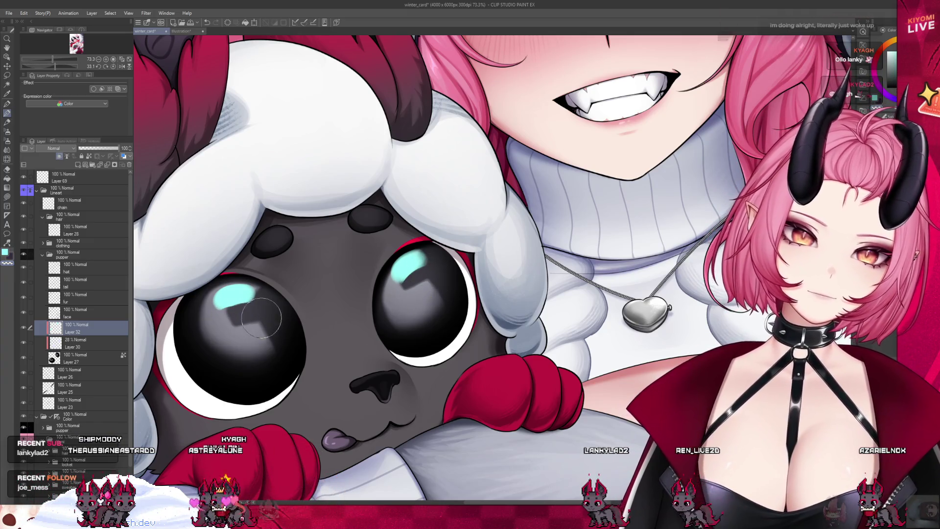
scroll(282, 255, "down", 3)
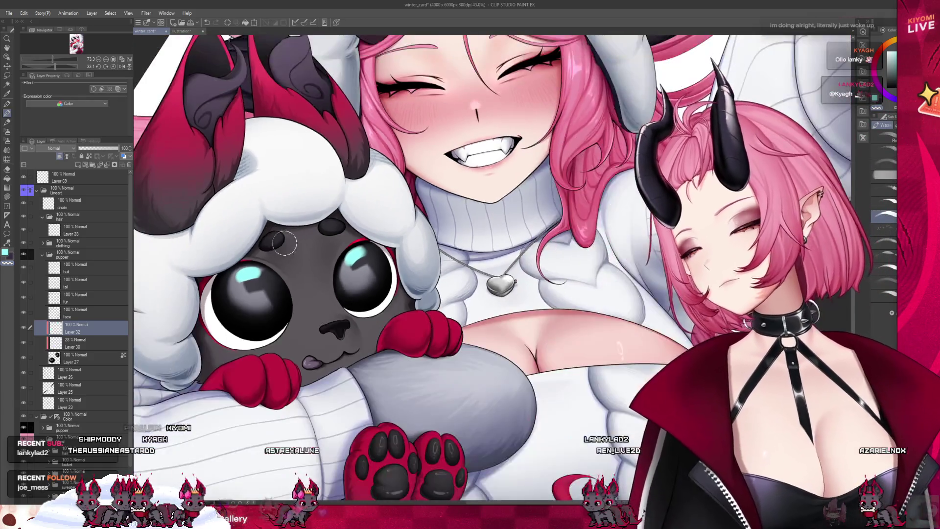
Step: Airbrush over the cyan eye highlight to make it larger and brighter
scroll(285, 243, "down", 3)
scroll(299, 236, "up", 7)
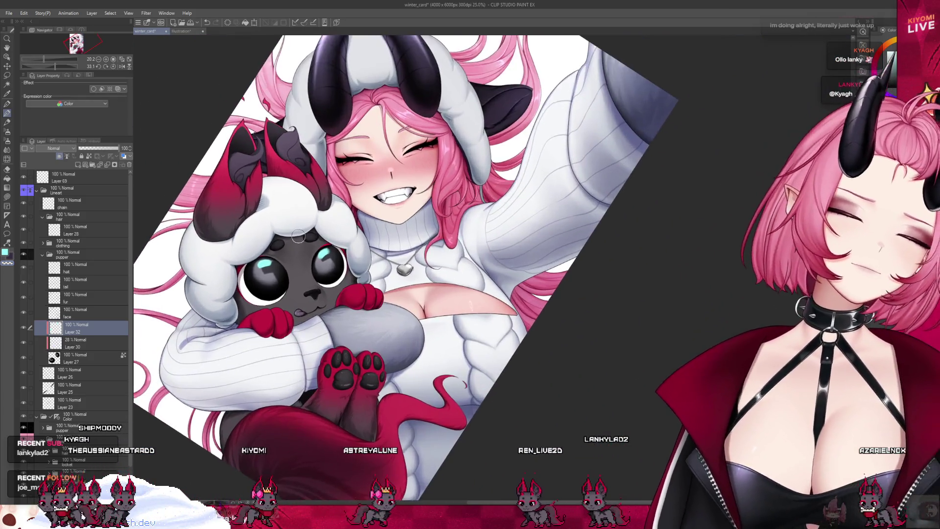
scroll(281, 264, "up", 1)
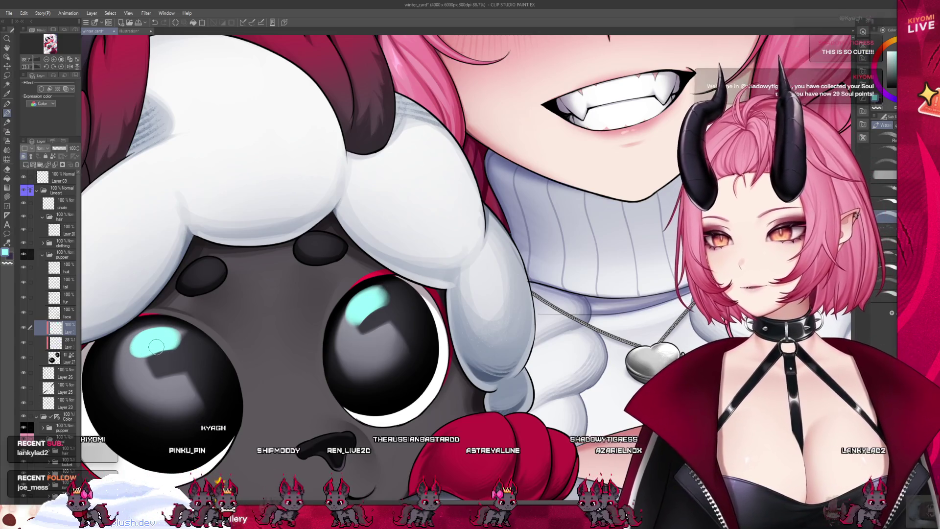
mouse_move(152, 345)
left_mouse_down()
mouse_move(167, 345)
mouse_move(158, 341)
left_mouse_up()
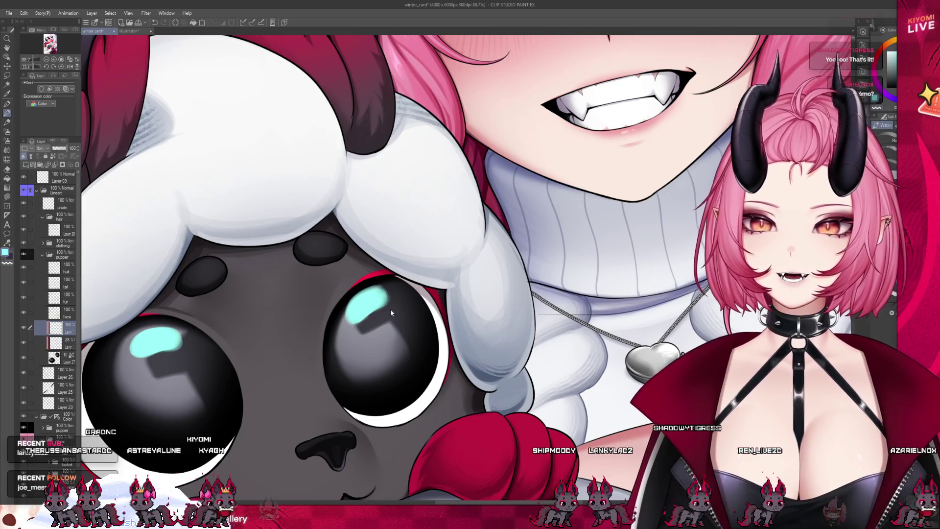
scroll(381, 308, "down", 2)
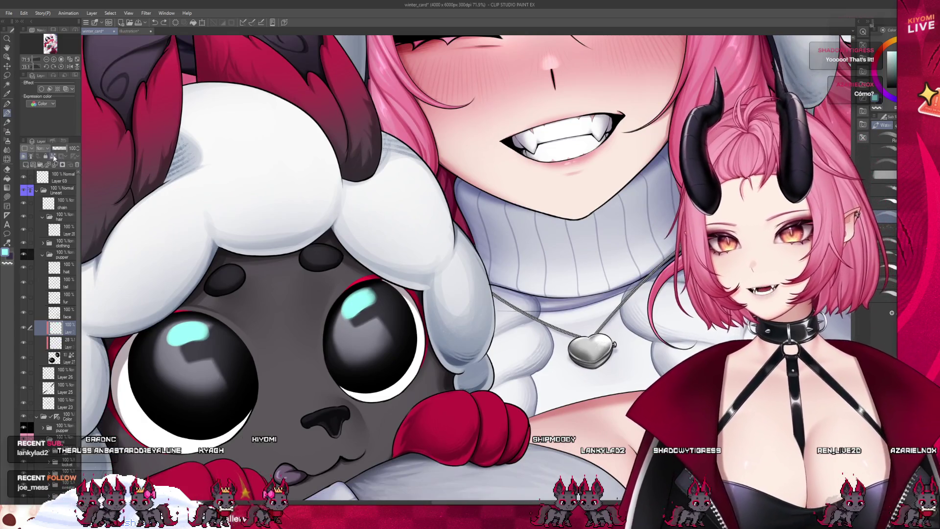
Step: Switch to a watercolour brush with white as the drawing colour
key("x")
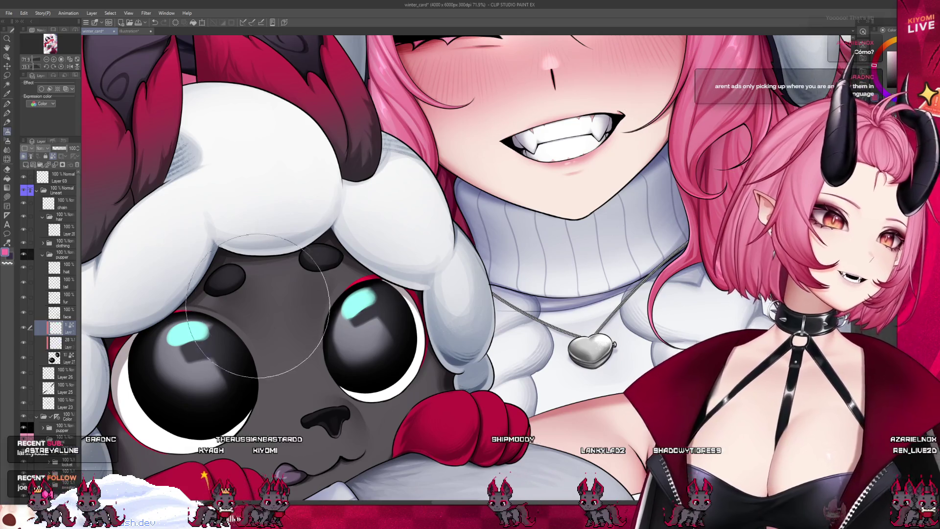
key("x")
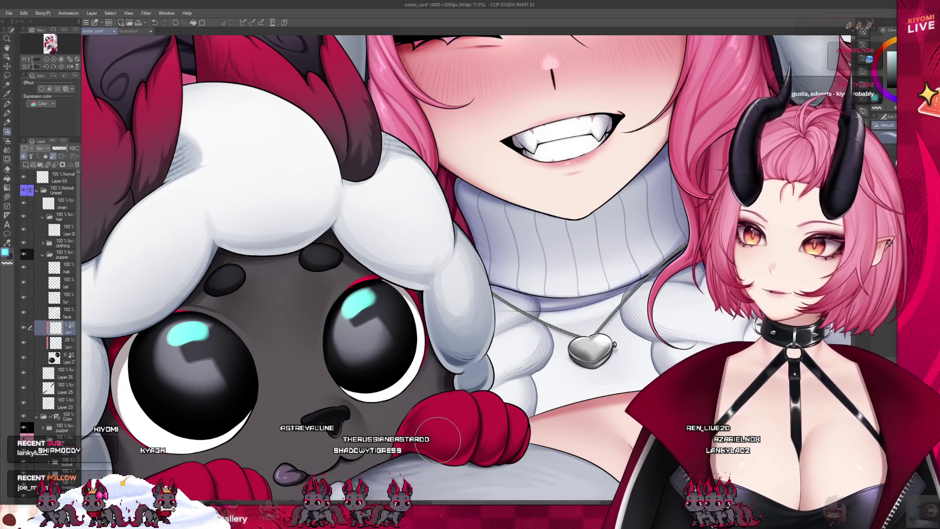
key("b")
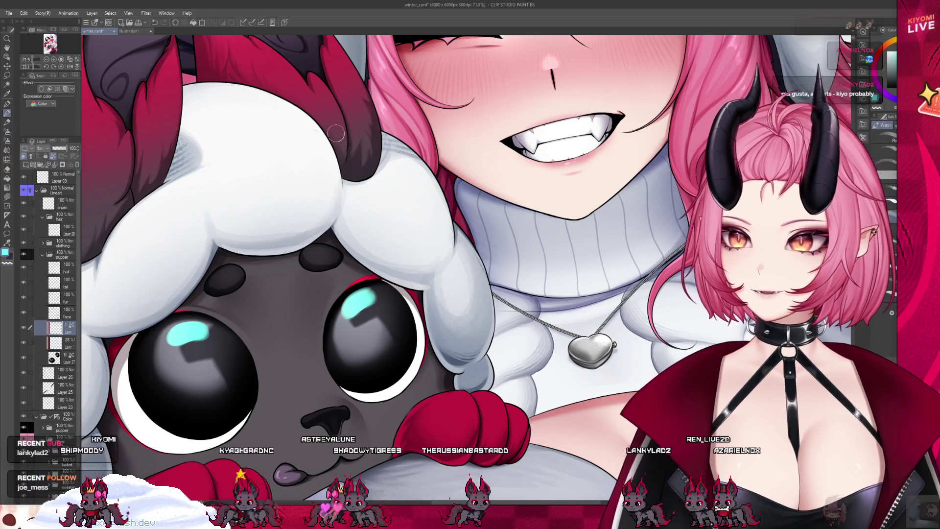
left_click(336, 133, "alt")
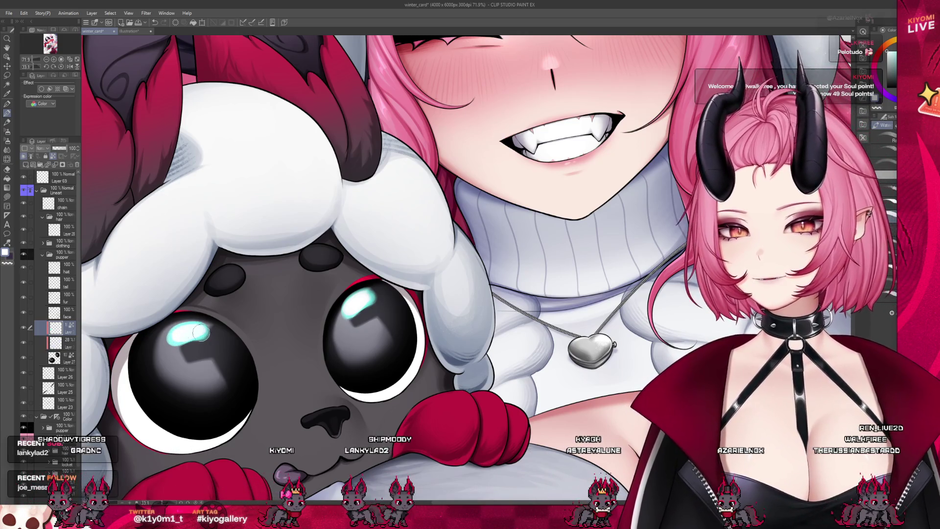
scroll(243, 308, "down", 8)
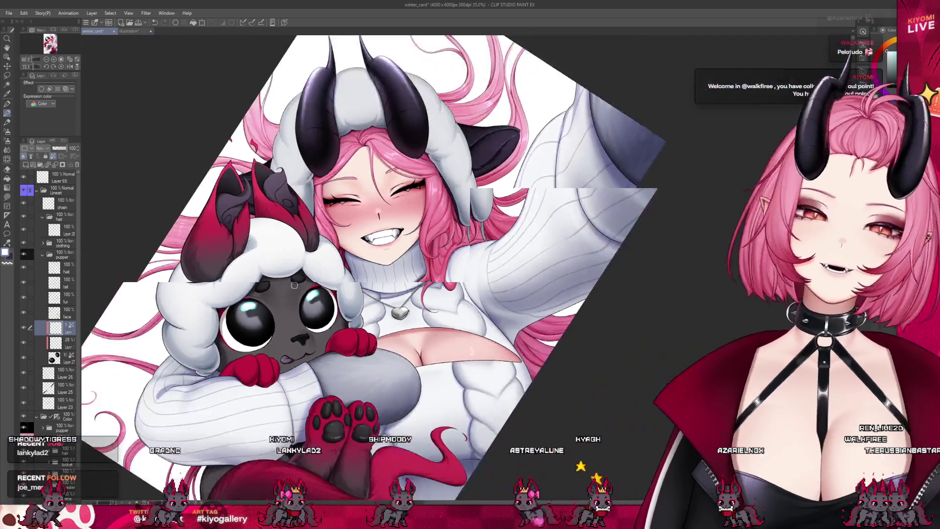
scroll(303, 290, "up", 5)
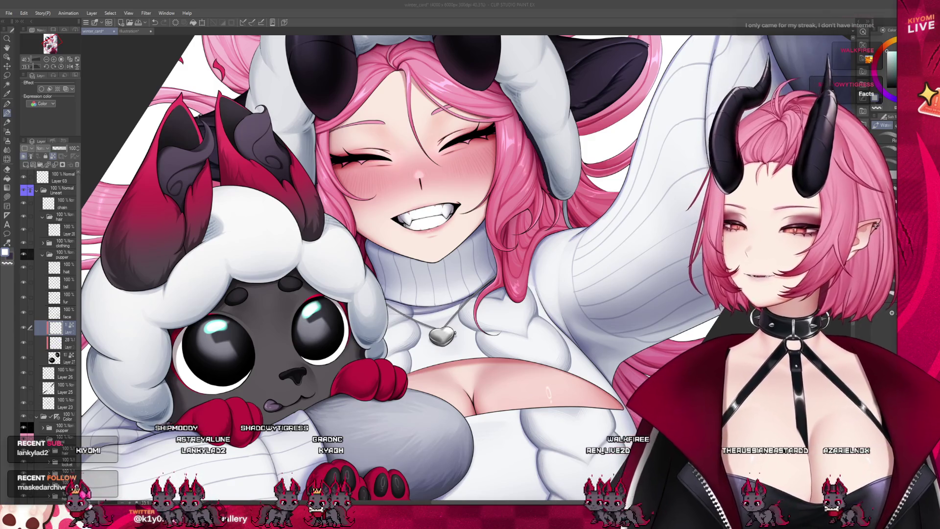
scroll(304, 240, "down", 5)
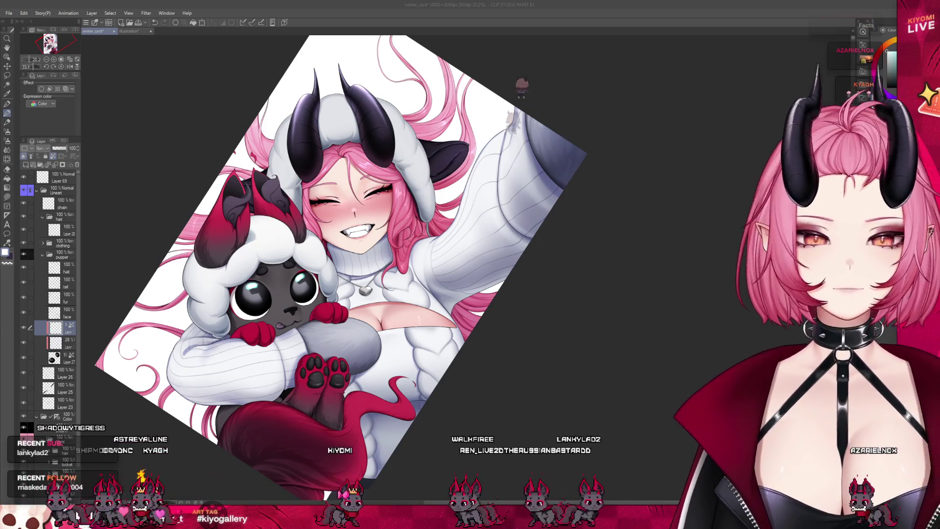
scroll(262, 250, "up", 2)
scroll(279, 221, "up", 1)
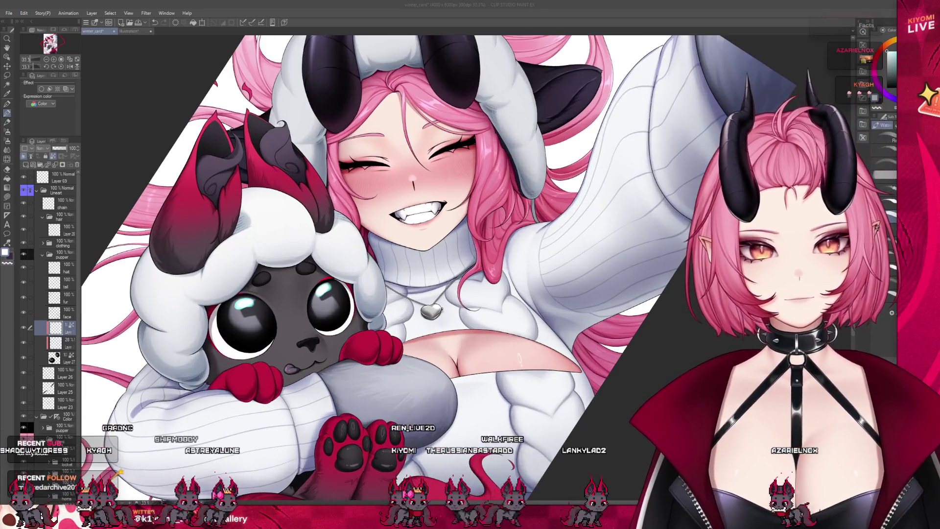
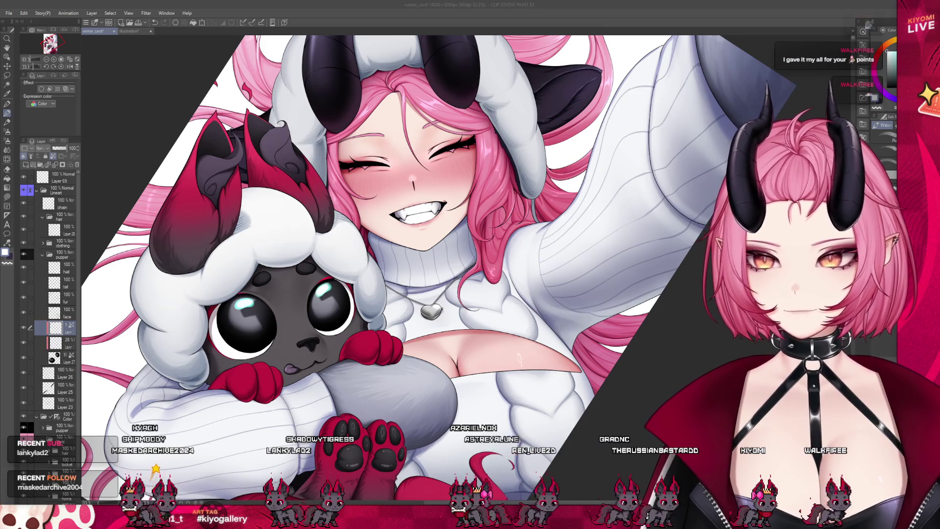
Step: Eyedrop the light cyan and dab a small extra highlight dot onto the lamb's eye
scroll(235, 299, "up", 3)
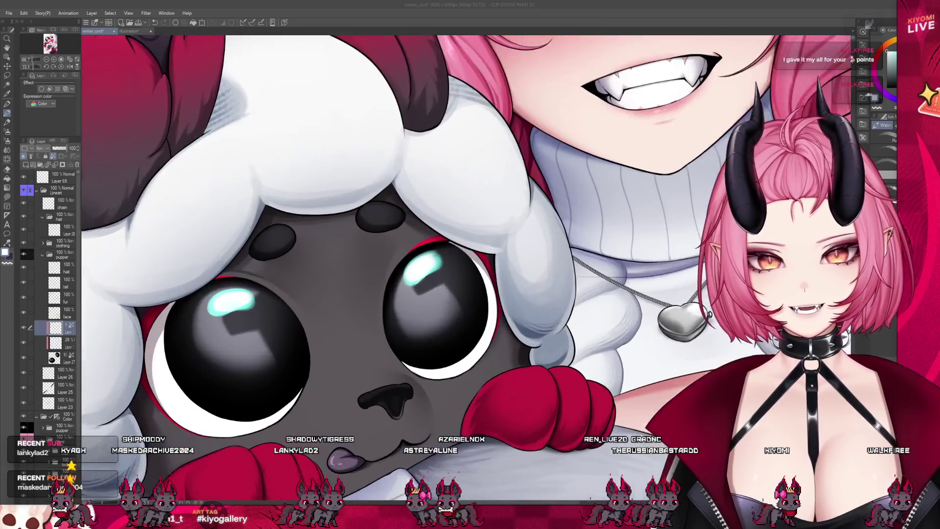
scroll(205, 309, "up", 2)
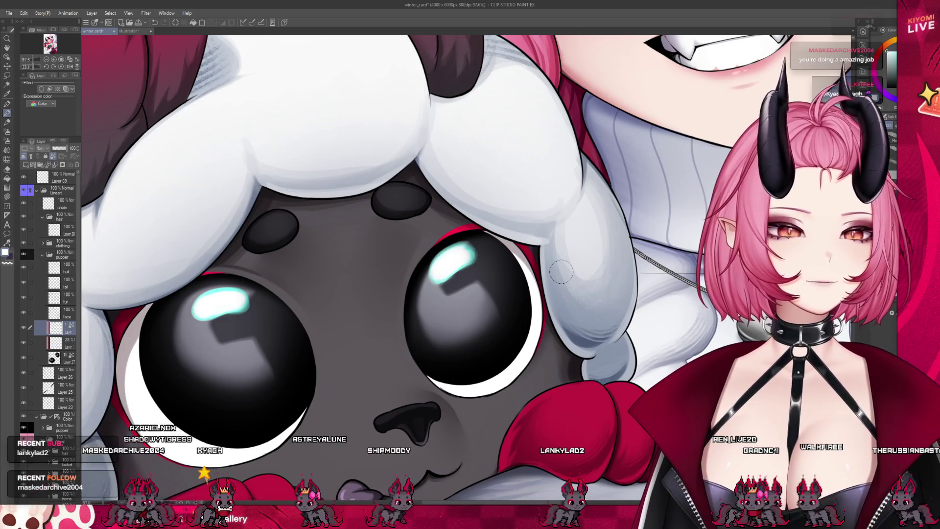
scroll(561, 272, "down", 5)
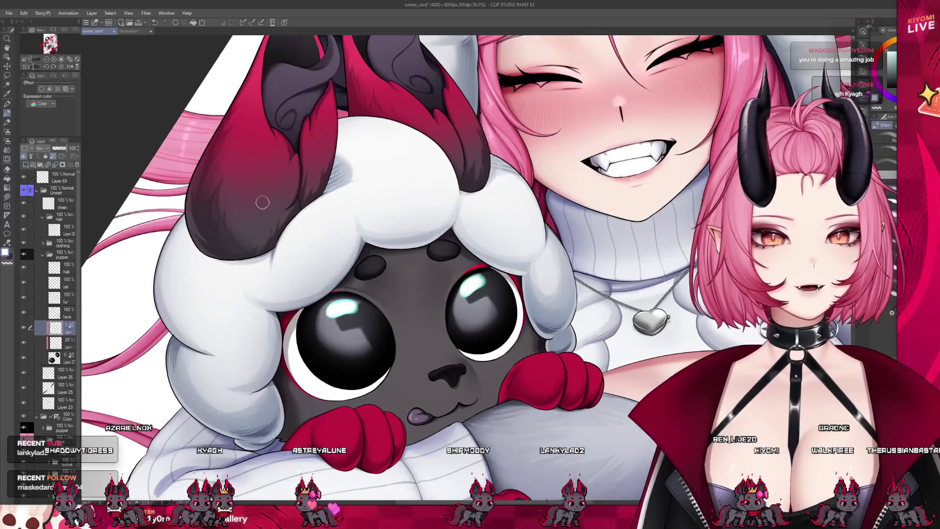
scroll(392, 323, "up", 2)
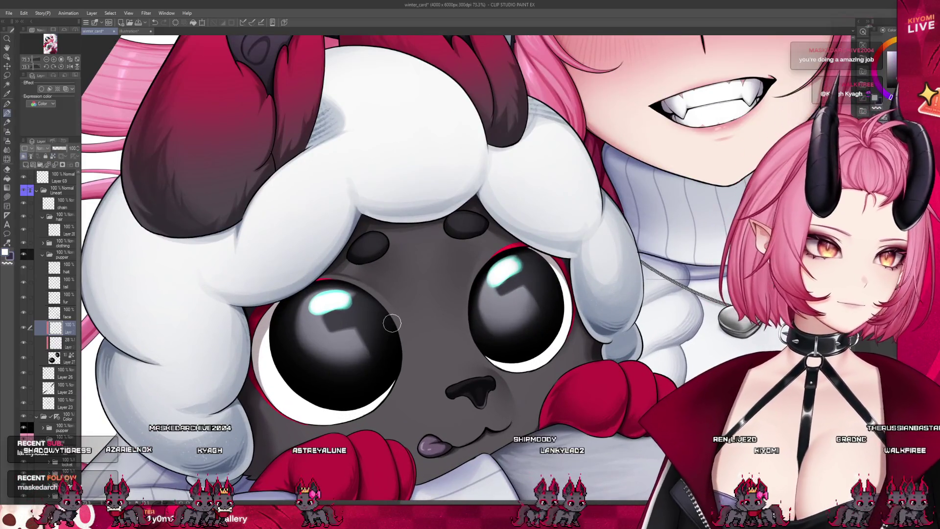
left_click(347, 304, "alt")
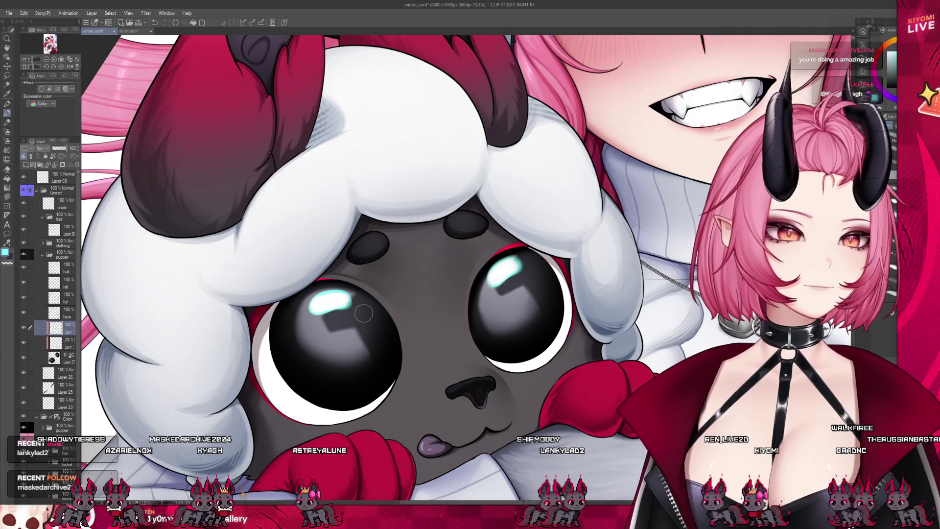
left_click(365, 308)
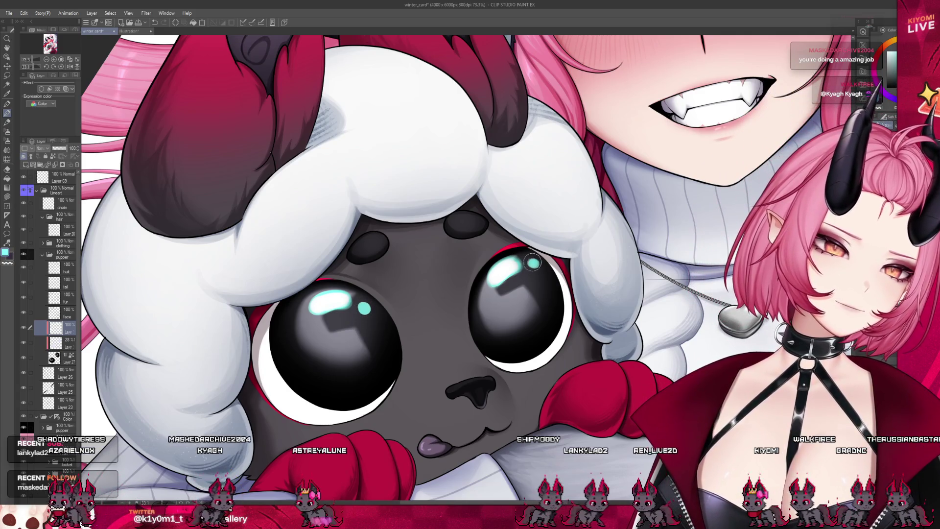
left_click(364, 309)
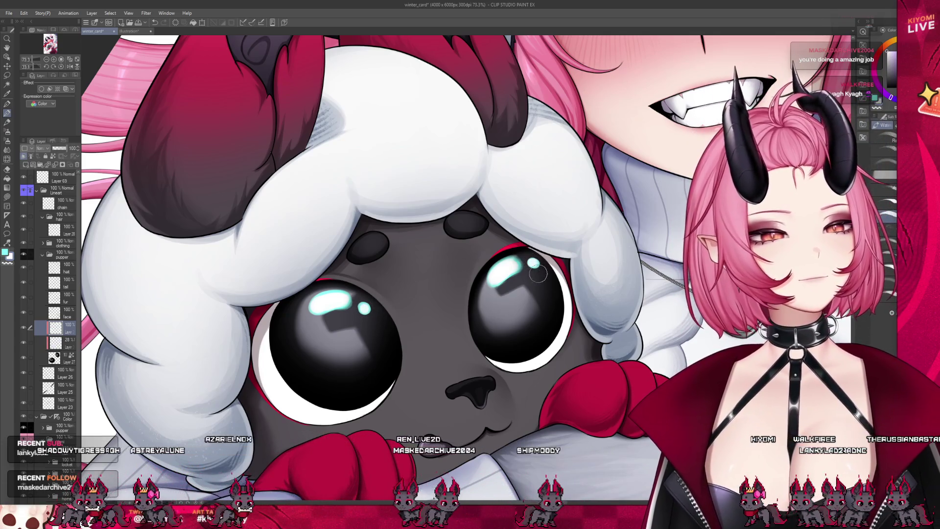
scroll(235, 274, "down", 2)
scroll(235, 274, "down", 5)
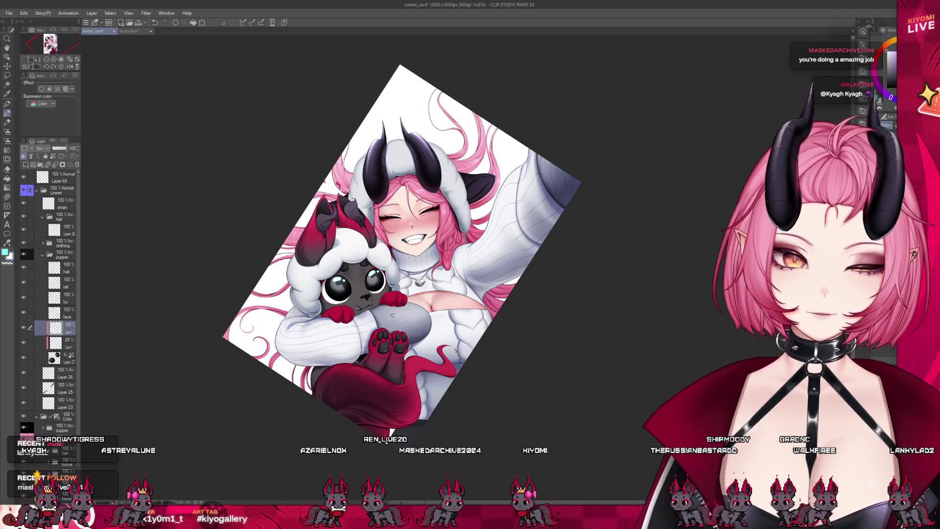
Step: Undo the old eye selection, lasso the lower rims of both eyes and switch to the airbrush
scroll(367, 288, "up", 3)
scroll(367, 288, "up", 2)
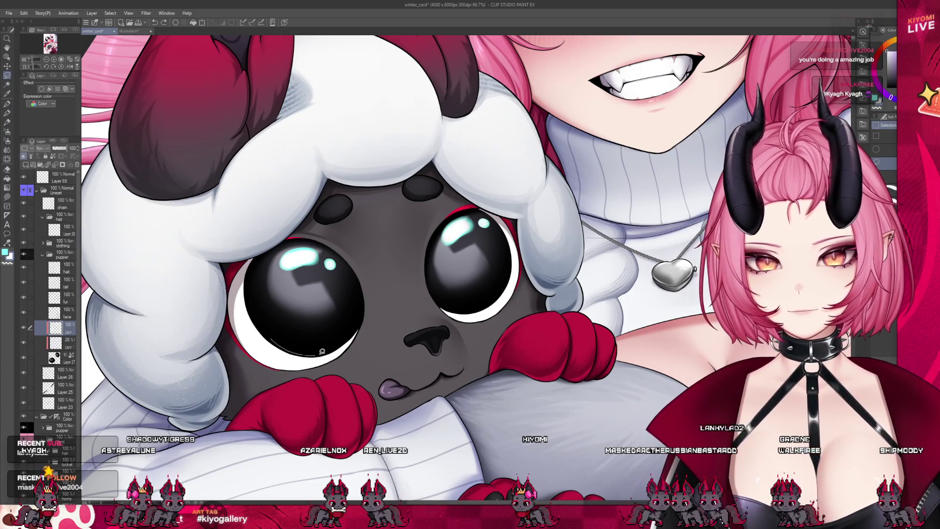
key("ctrl+z")
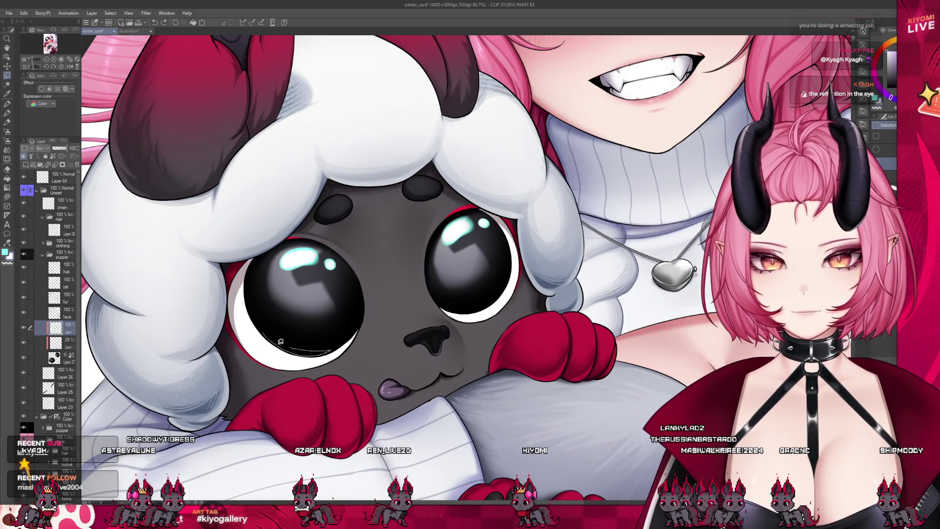
mouse_move(492, 300)
left_mouse_down()
mouse_move(470, 308)
mouse_move(494, 295)
left_mouse_up()
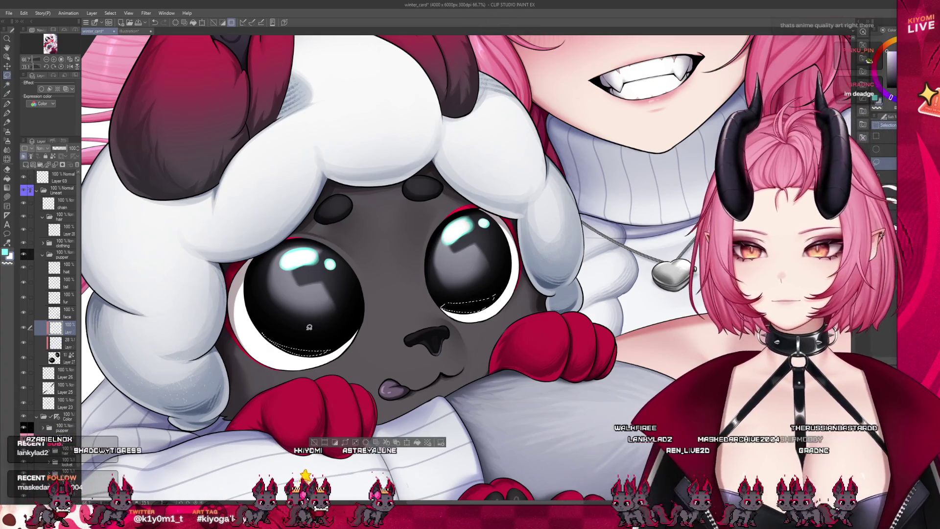
mouse_move(260, 325)
left_mouse_down()
mouse_move(335, 341)
mouse_move(261, 329)
mouse_move(281, 346)
mouse_move(333, 344)
mouse_move(288, 343)
mouse_move(269, 327)
mouse_move(325, 347)
left_mouse_up()
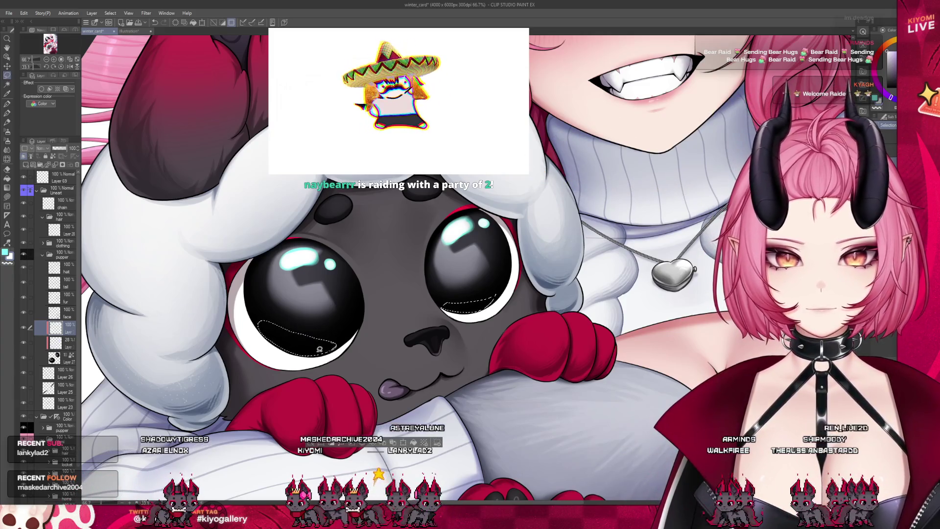
left_click_drag(446, 304, 436, 299)
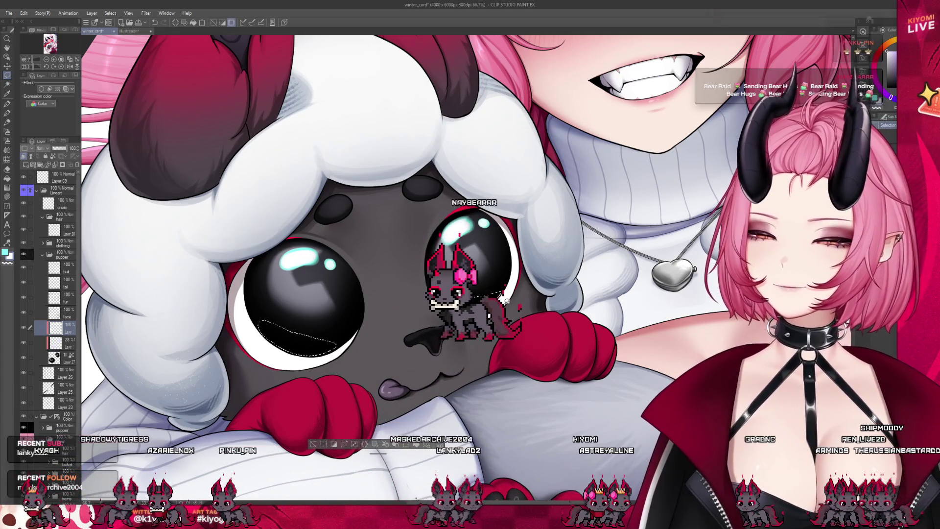
key("b")
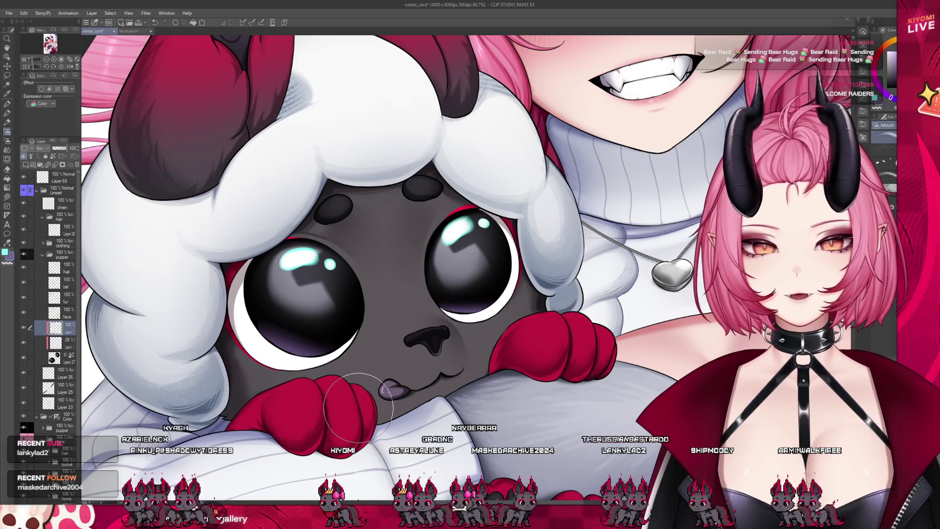
scroll(322, 293, "down", 5)
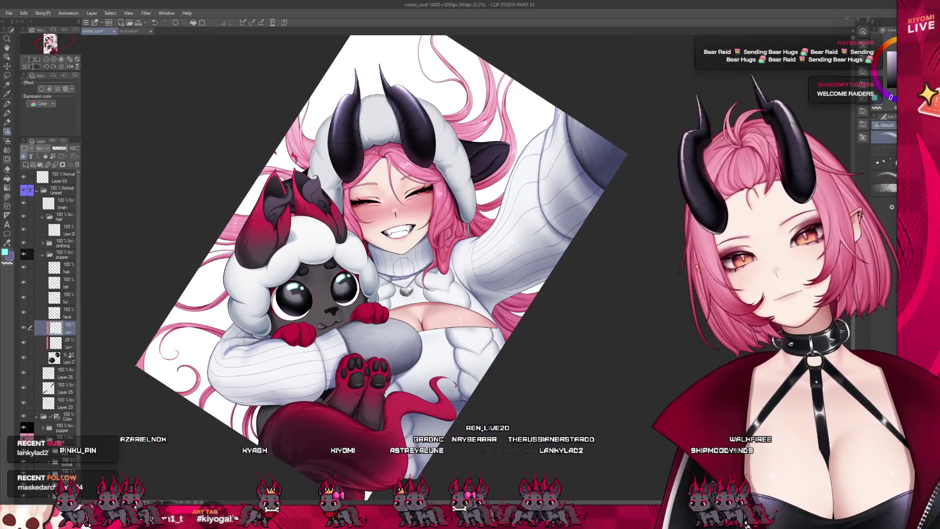
Step: Select the Liquify sub-tool and zoom around the lamb's face
scroll(322, 294, "up", 2)
scroll(277, 299, "up", 3)
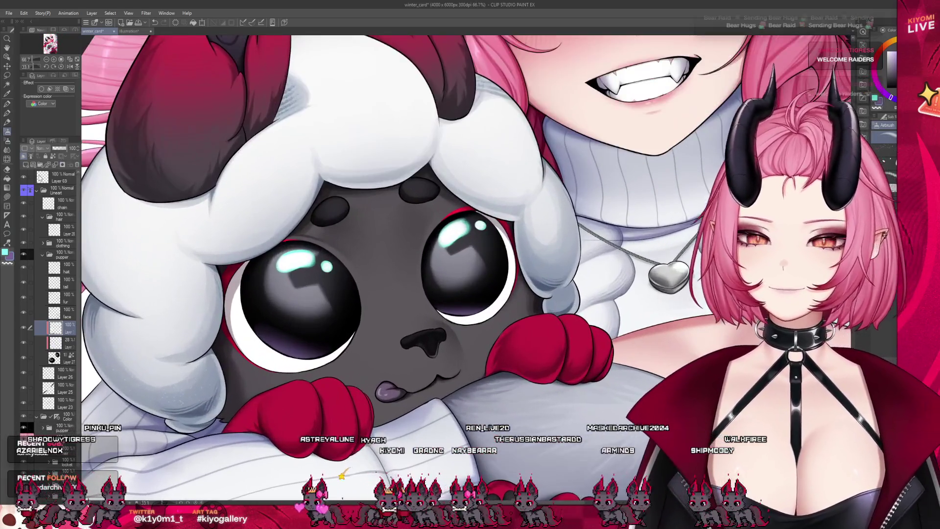
left_click(7, 160)
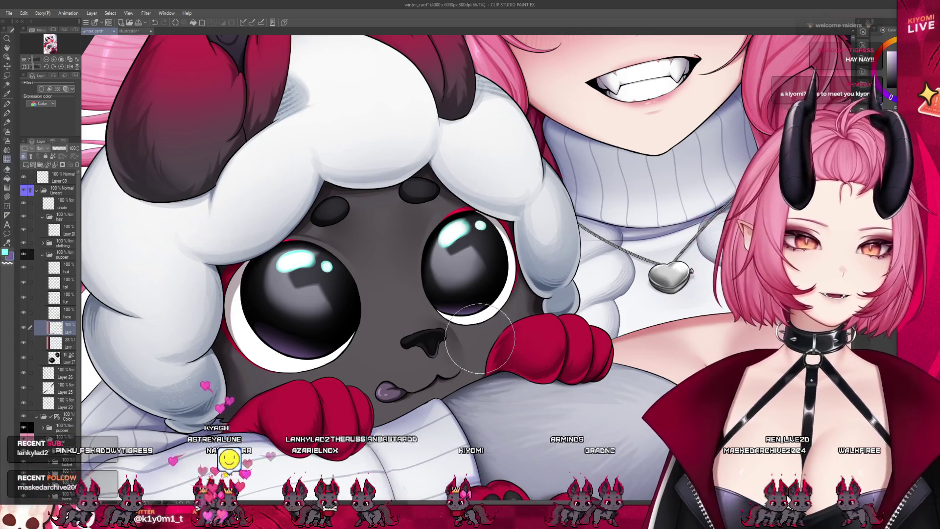
scroll(342, 325, "up", 2)
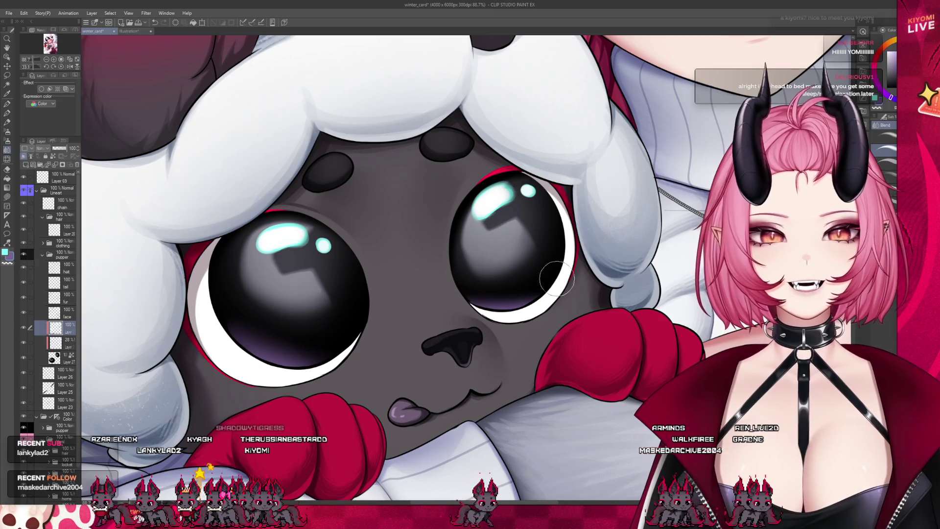
scroll(340, 308, "down", 8)
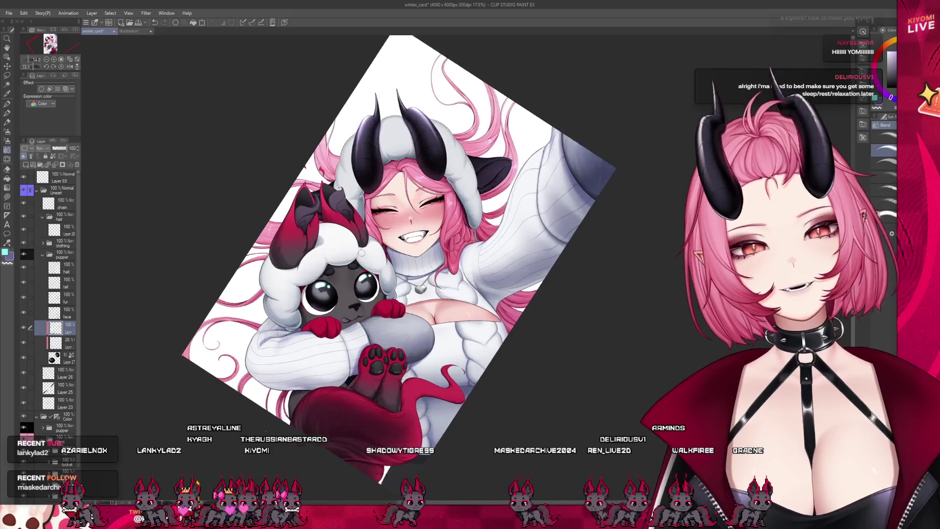
Step: Save the winter_card file with Ctrl+S
scroll(360, 257, "up", 2)
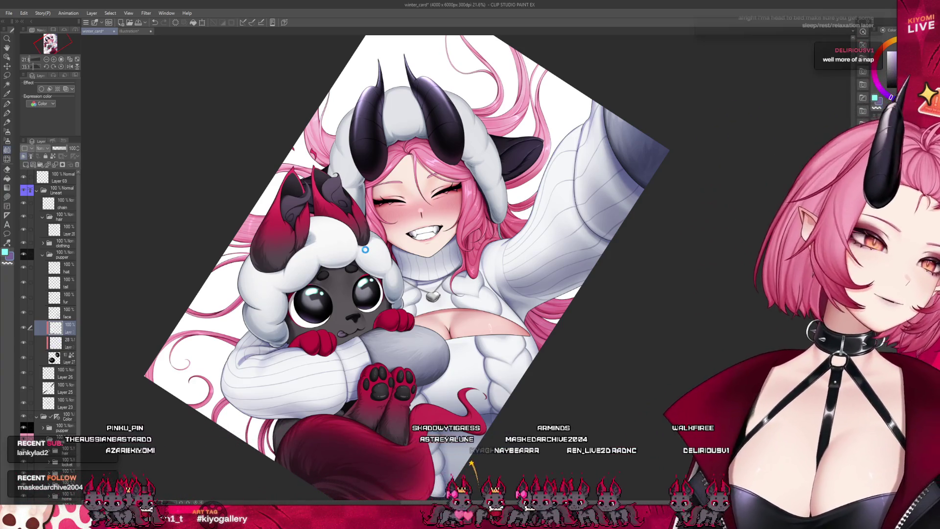
key("ctrl+s")
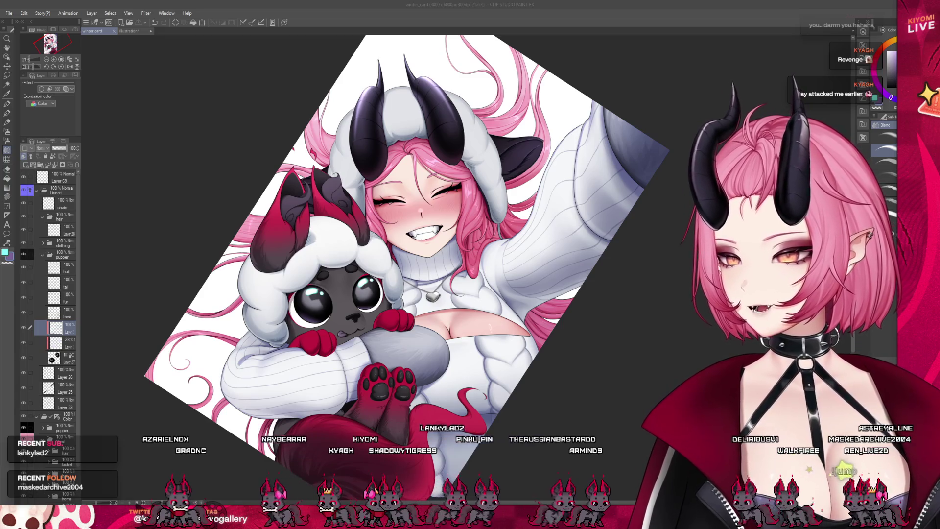
scroll(391, 264, "down", 1)
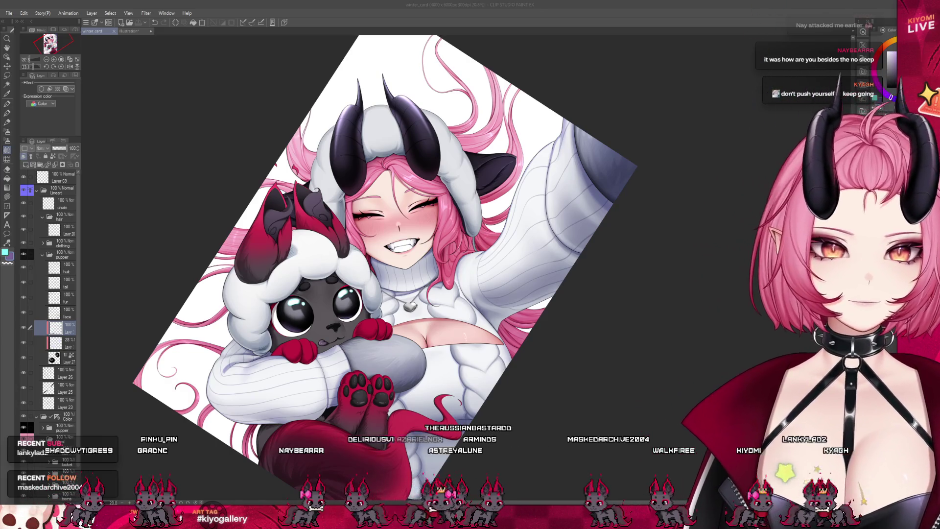
Step: Widen the layer panel so full layer names are visible
scroll(367, 311, "down", 2)
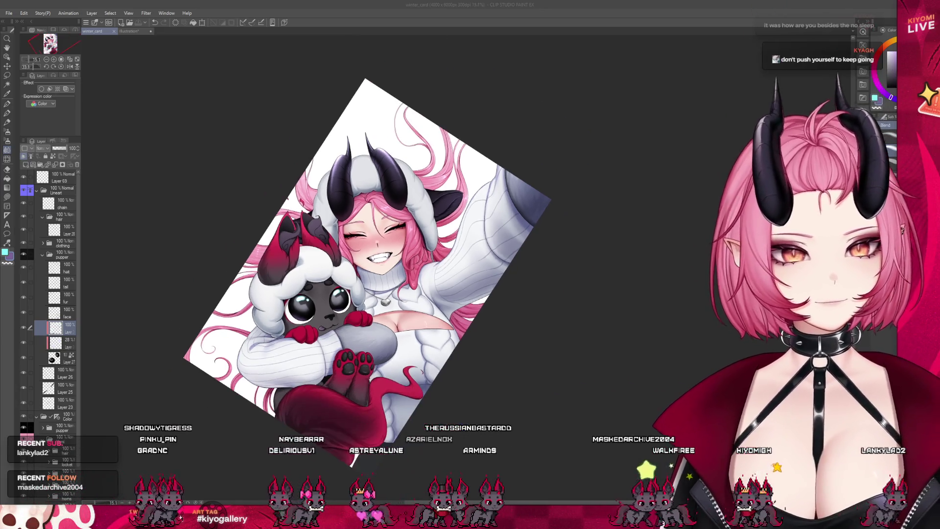
scroll(367, 311, "up", 4)
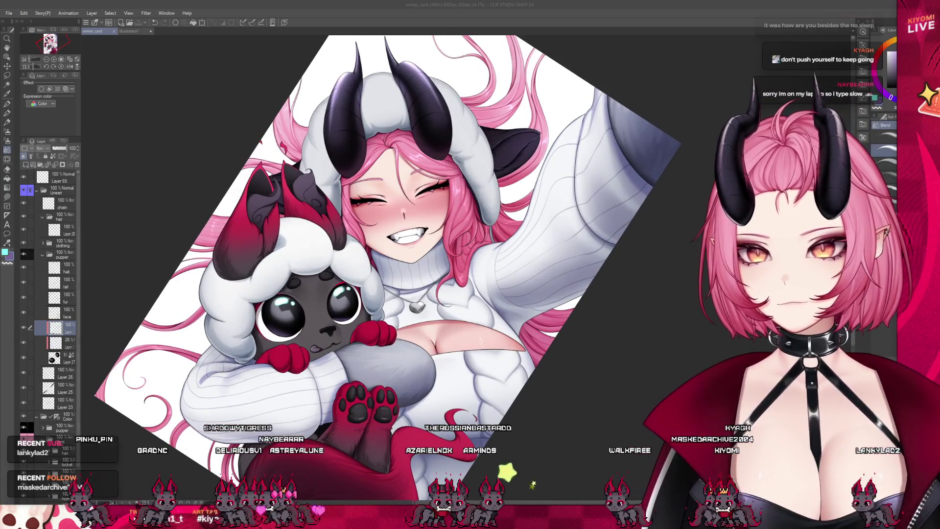
left_click_drag(106, 277, 178, 277)
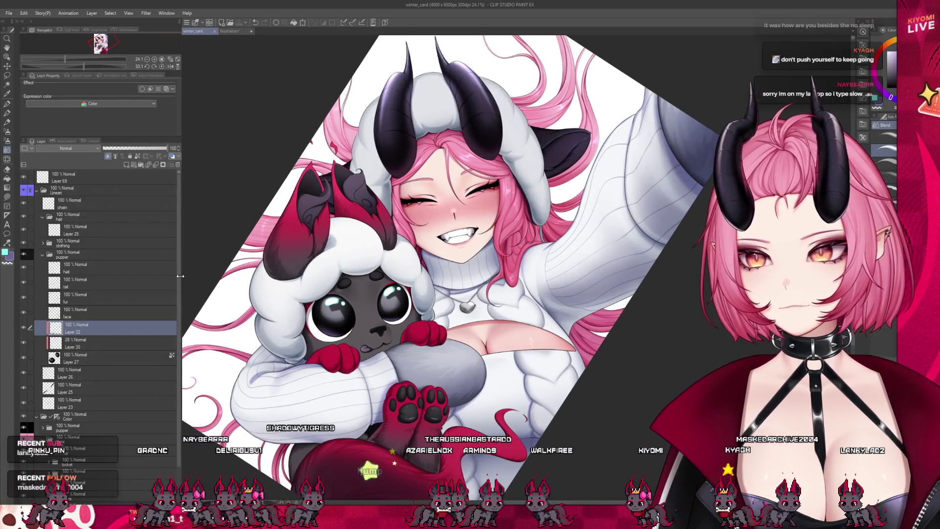
Step: Collapse the puppet folder, select the chain layer and zoom to the locket
left_click(61, 253)
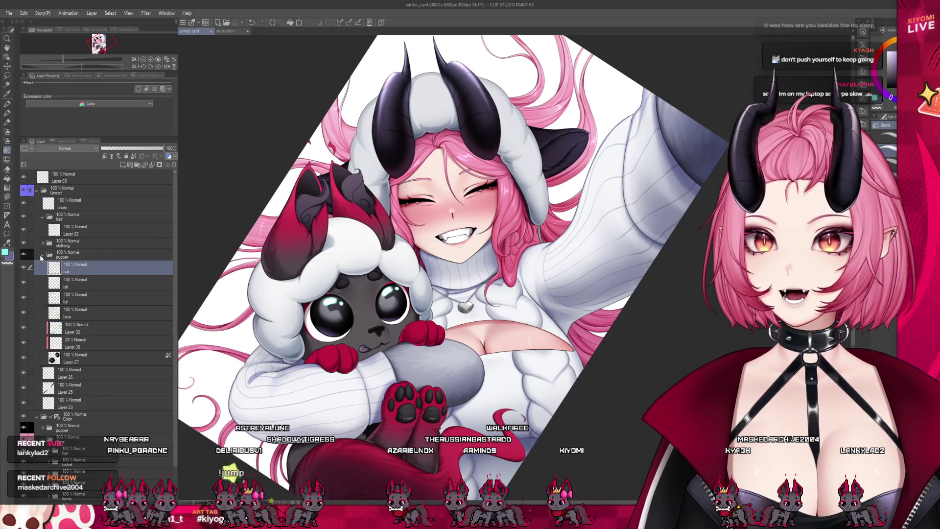
left_click(42, 254)
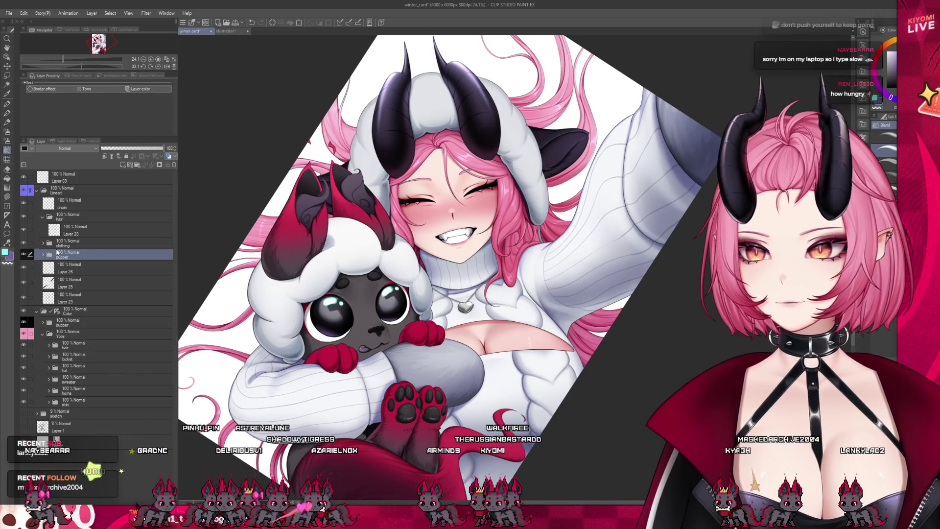
left_click(69, 236)
left_click(41, 209)
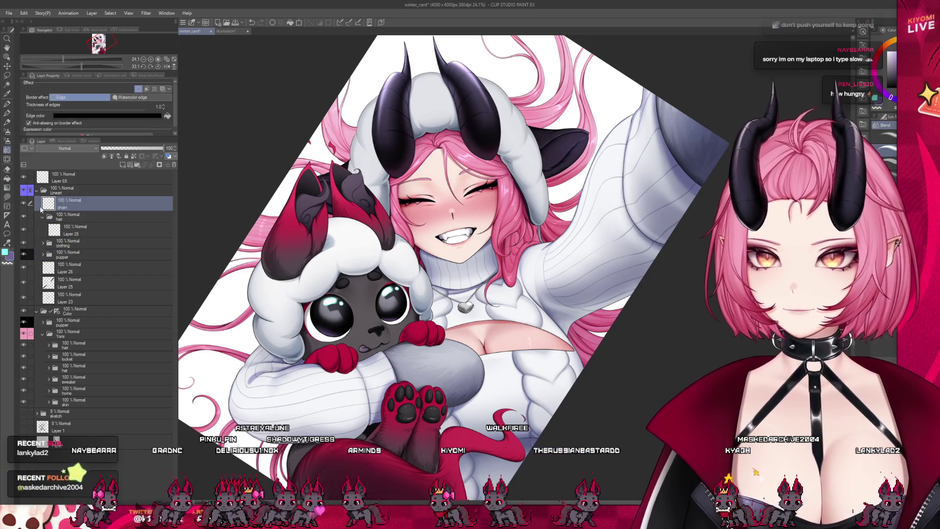
scroll(532, 282, "up", 5)
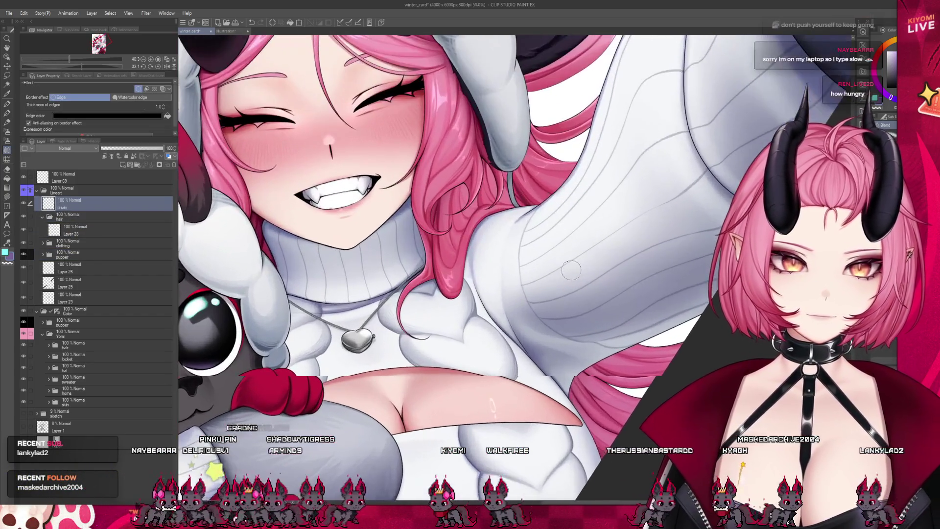
scroll(389, 331, "up", 5)
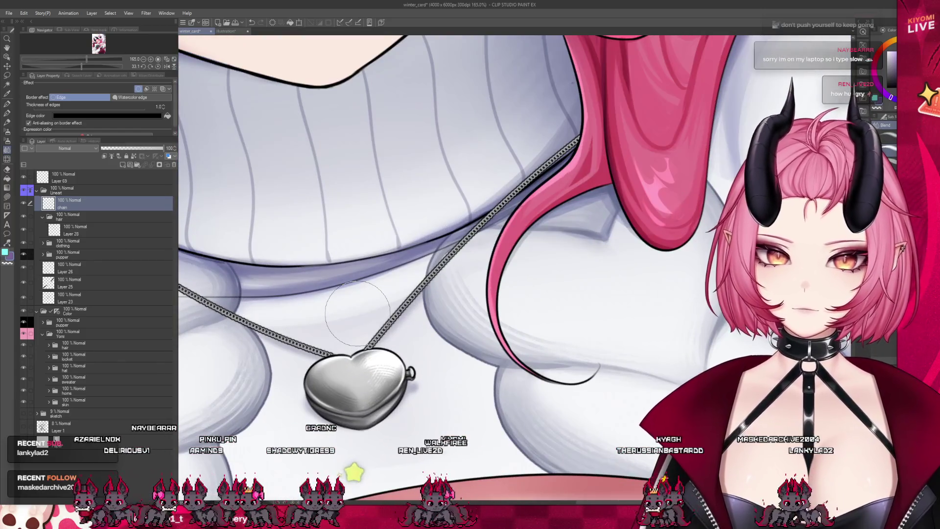
scroll(358, 312, "down", 3)
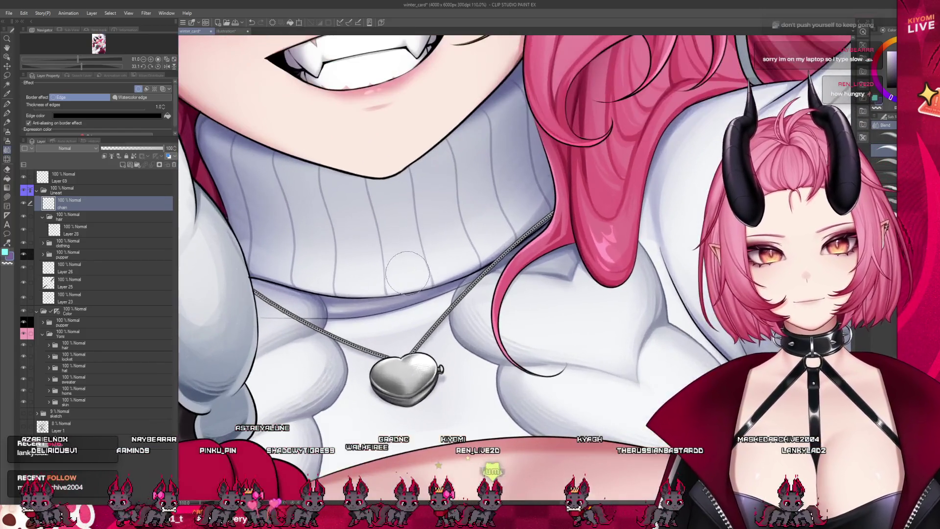
Step: Add a new Multiply layer, Layer 31, above the chain layer
key("ctrl+shift+n")
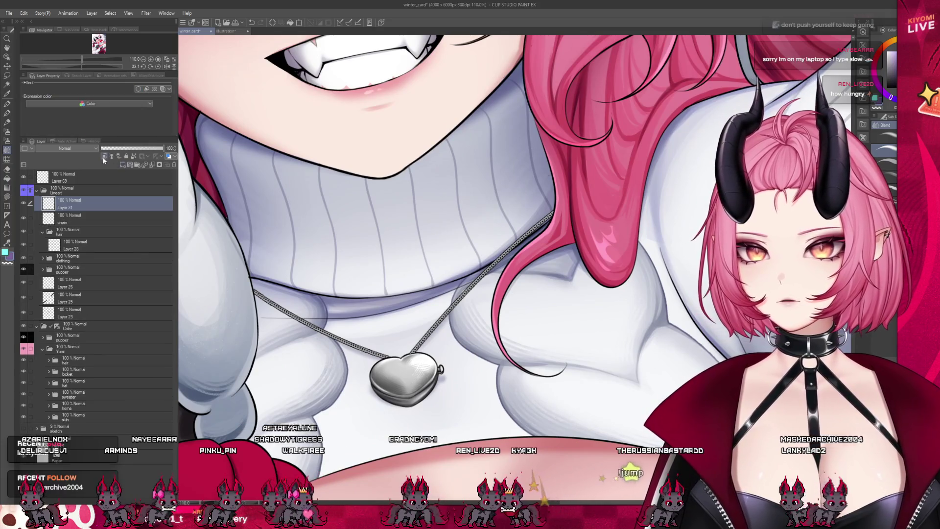
left_click(64, 148)
left_click(64, 169)
key("p")
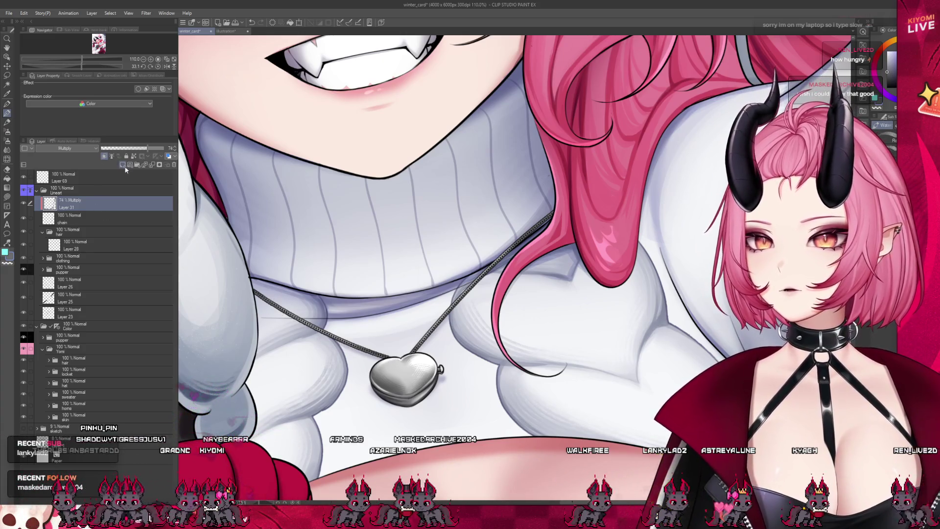
Step: Add another new raster layer above the Multiply Layer 31
left_click(123, 165)
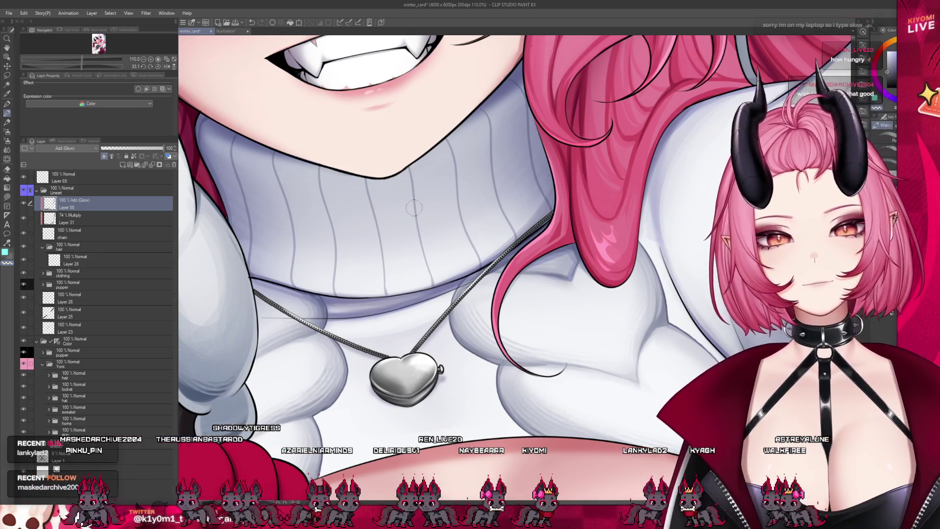
scroll(413, 208, "down", 10)
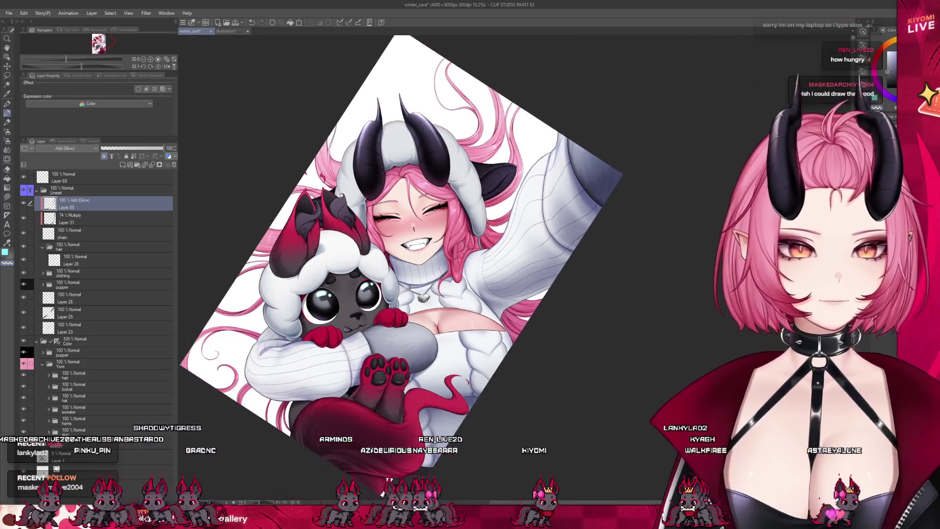
Step: Zoom out to the whole canvas, then select and expand the Lineart clothing folder
scroll(413, 269, "up", 3)
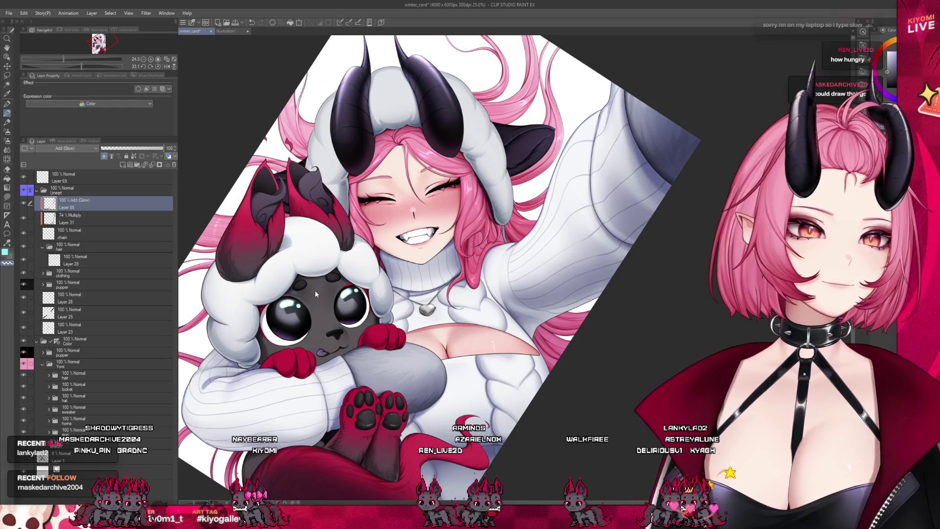
scroll(315, 290, "down", 3)
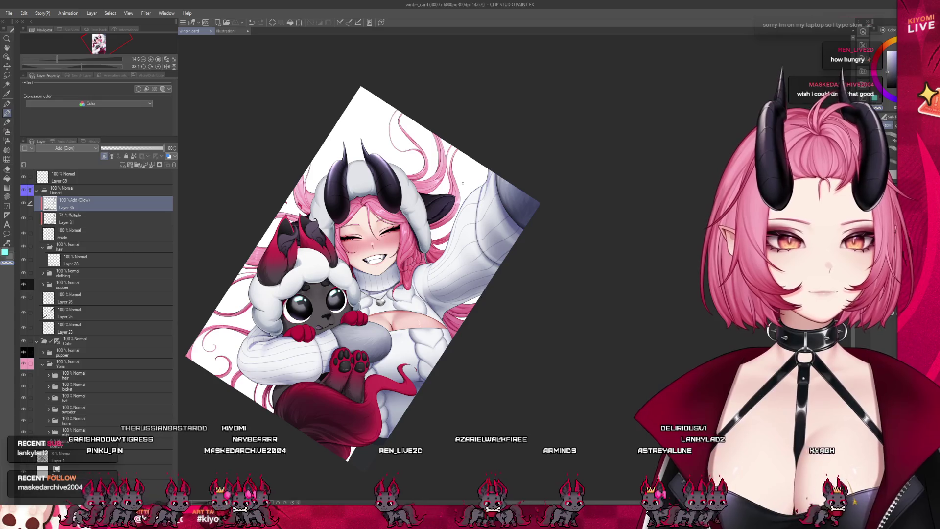
scroll(413, 203, "up", 1)
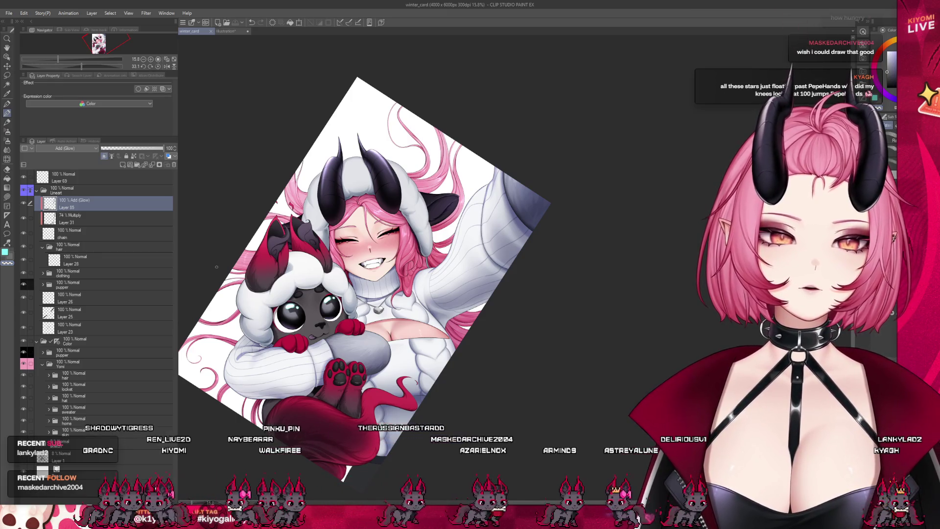
left_click(60, 292)
left_click(59, 273)
left_click(43, 273)
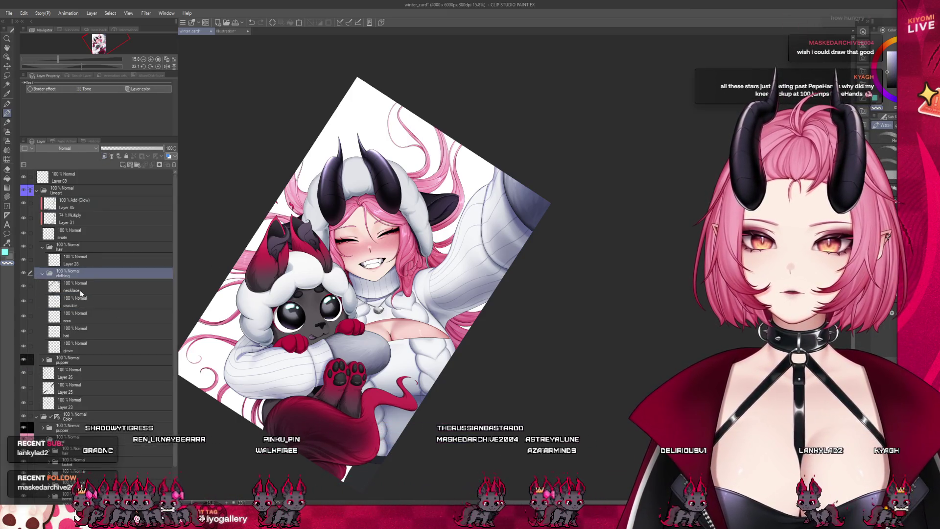
Step: Collapse the clothing and Lineart folders and browse the home, hat, locket and skin folders
left_click(44, 273)
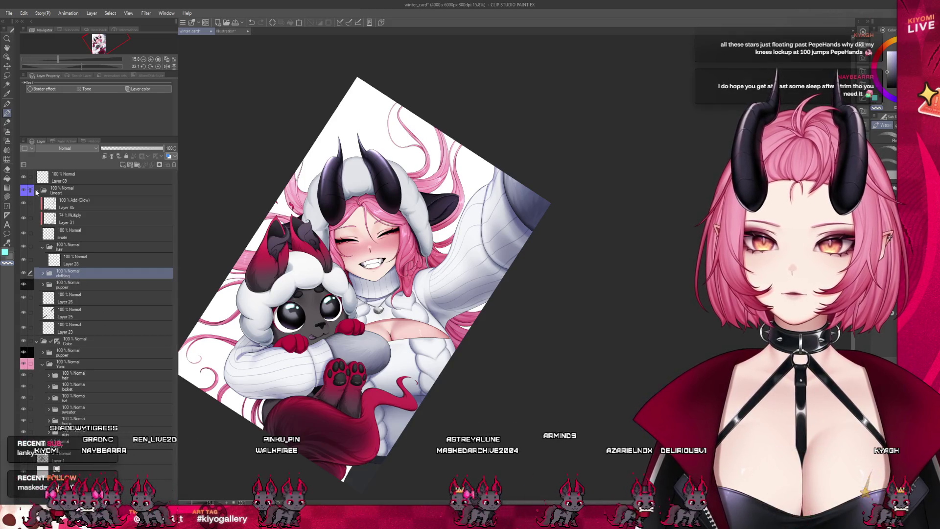
left_click(36, 190)
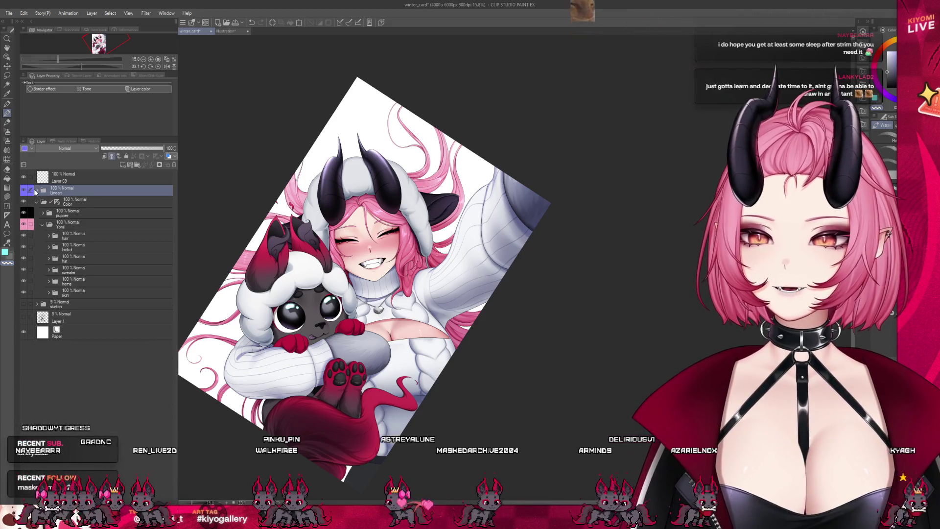
left_click(70, 278)
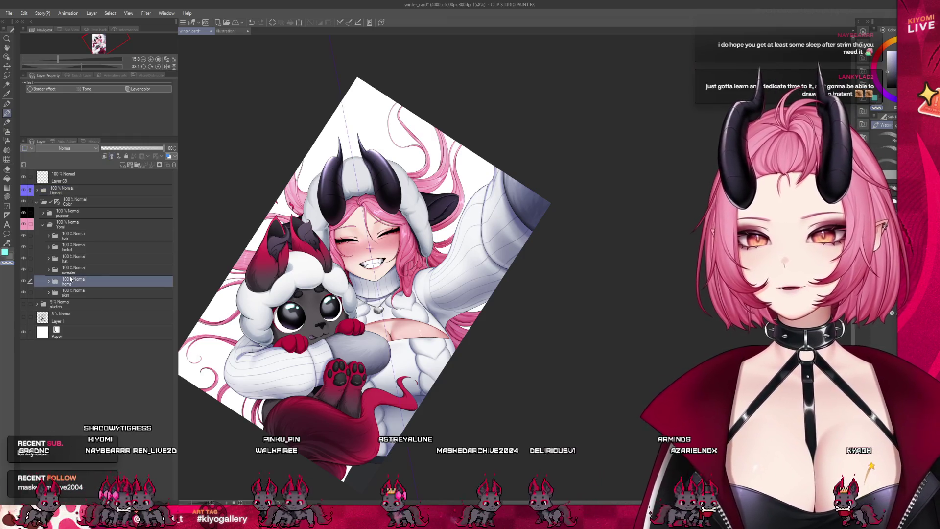
left_click(68, 259)
left_click(68, 246)
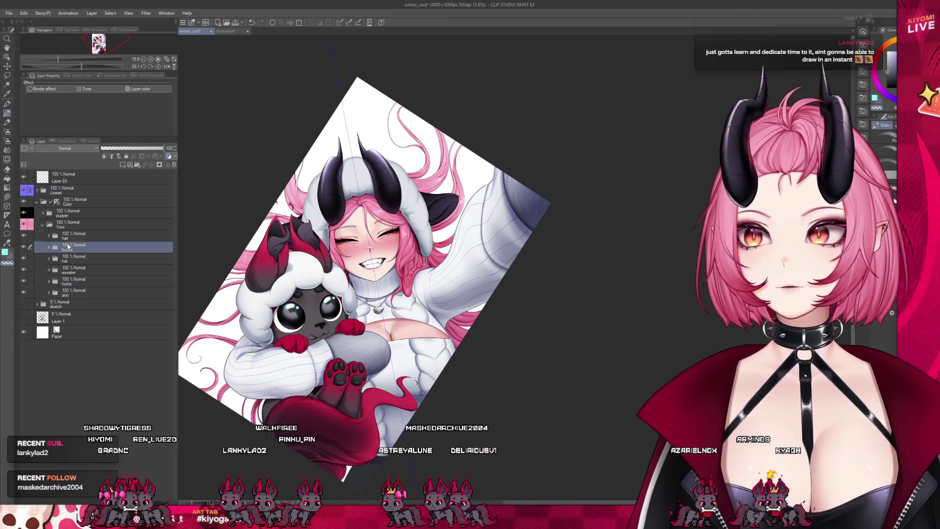
left_click(91, 292)
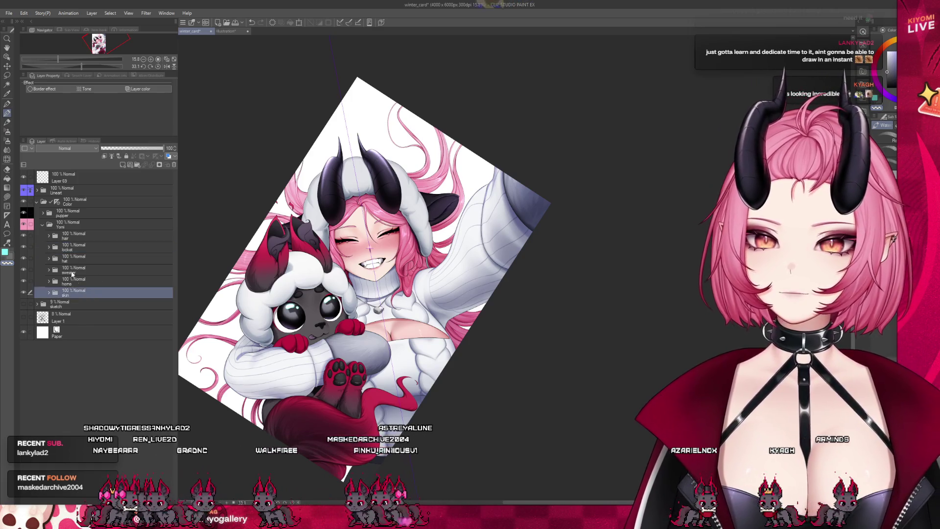
Step: Toggle the sweater folder's visibility off and on twice, expand it and select the skirt layer
left_click(50, 272)
left_click(75, 282)
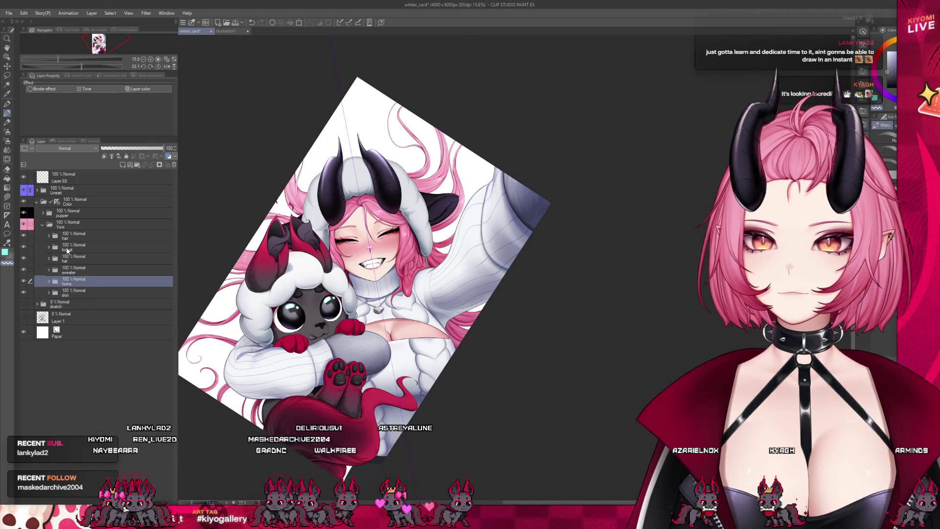
left_click(70, 271)
left_click(22, 269)
left_click(22, 269)
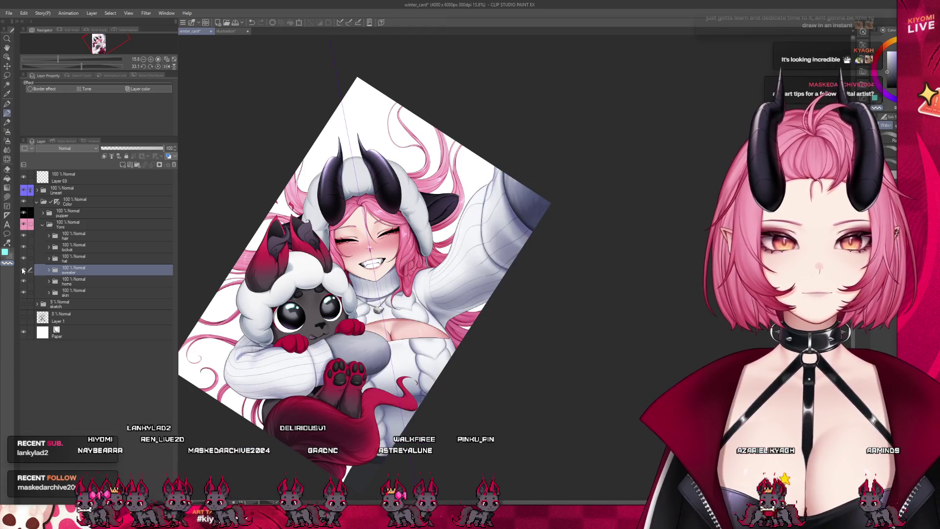
left_click(22, 269)
left_click(22, 269)
left_click(49, 269)
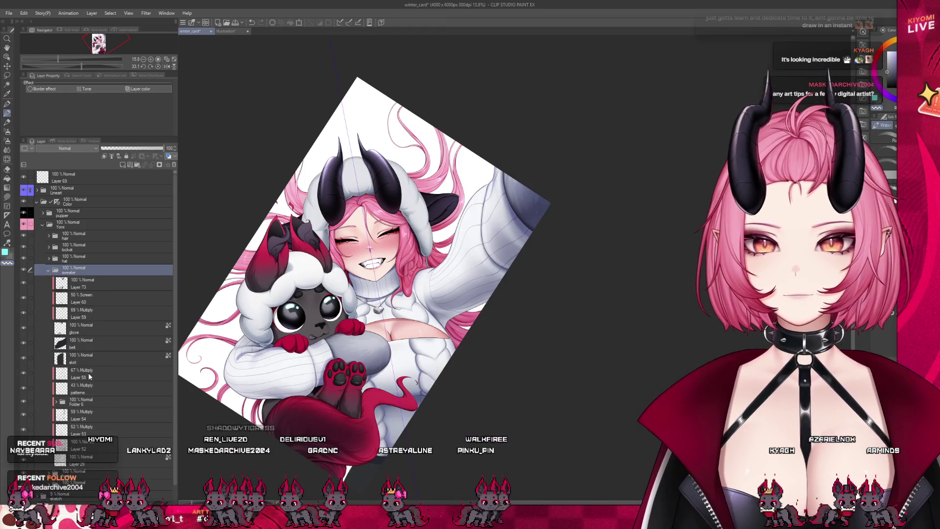
left_click(98, 374)
left_click(98, 357)
scroll(429, 427, "up", 3)
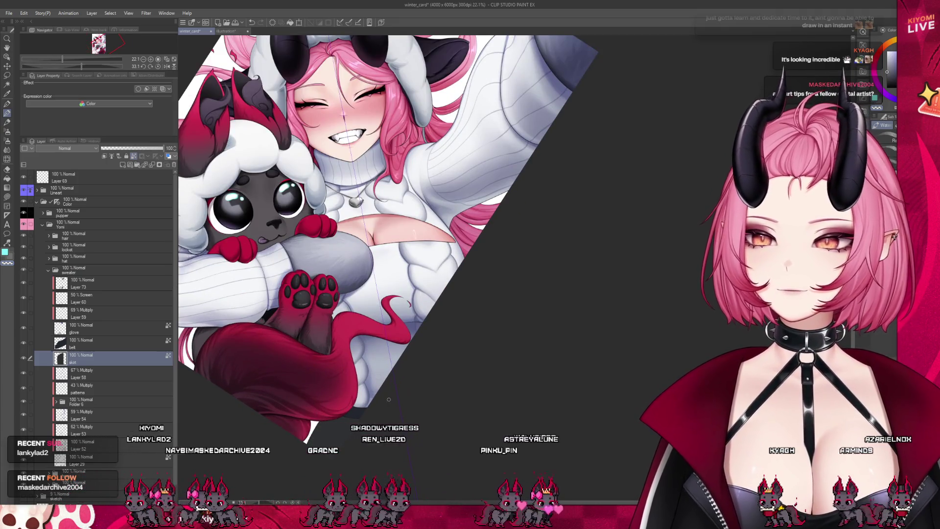
scroll(389, 399, "up", 1)
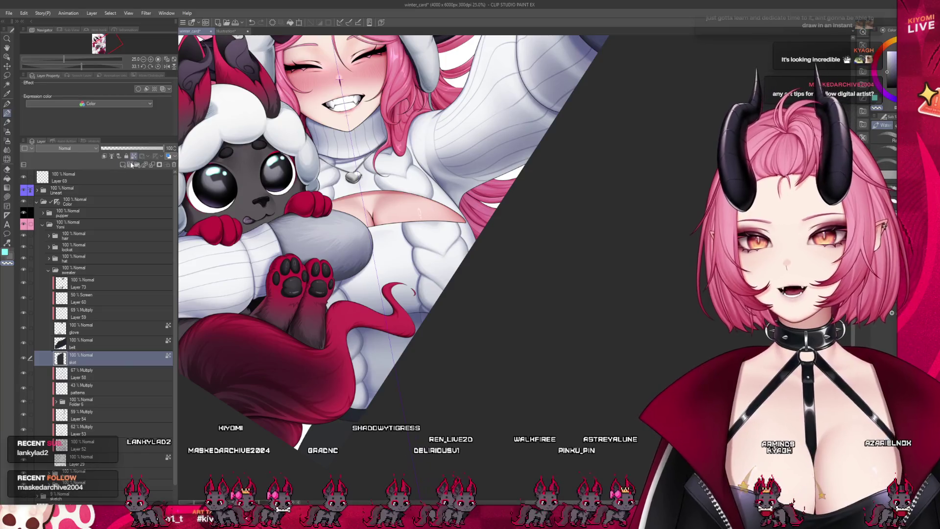
scroll(358, 361, "up", 3)
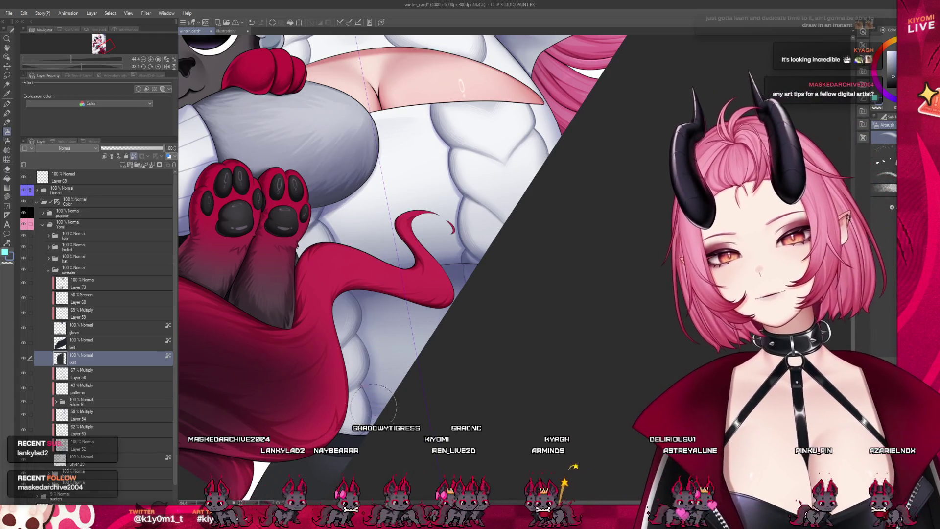
scroll(488, 154, "down", 3)
scroll(488, 154, "up", 2)
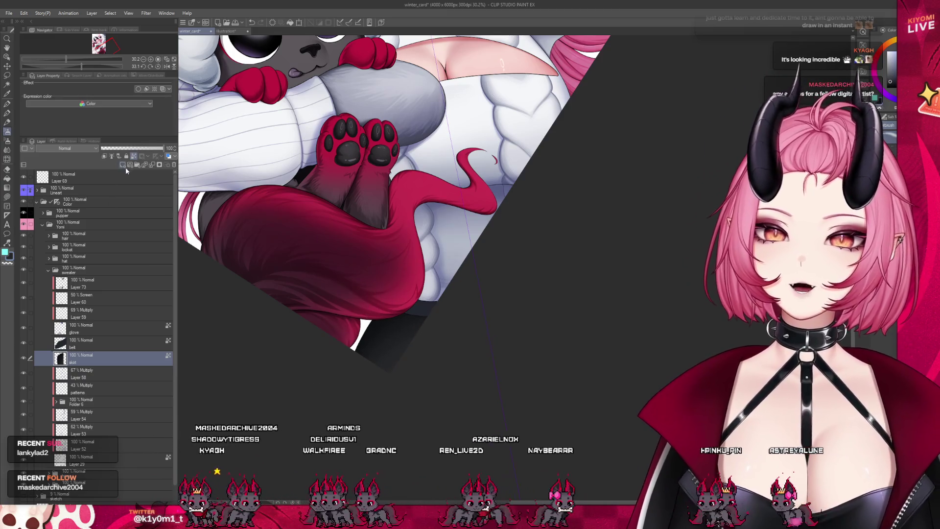
left_click(105, 156)
Step: Add Layer 86 above the skirt as a Multiply layer at 61% opacity
left_click(121, 165)
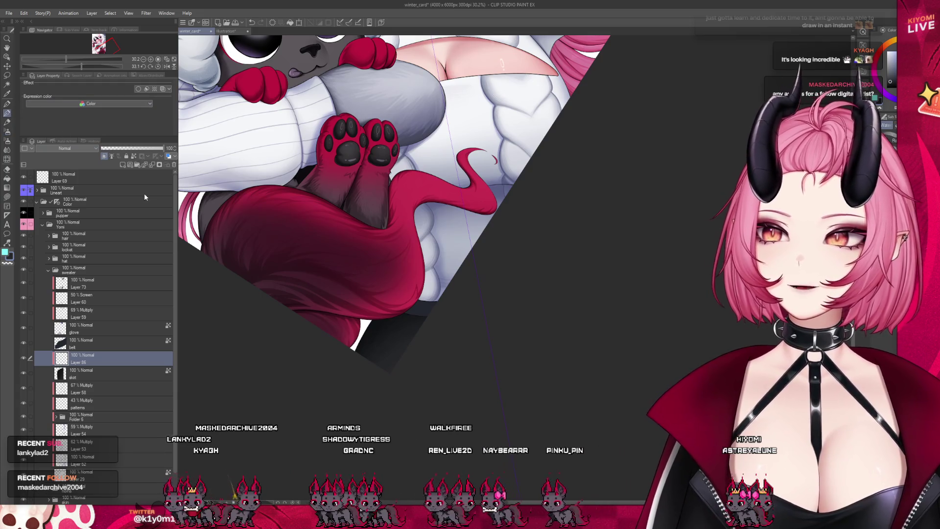
scroll(357, 314, "up", 2)
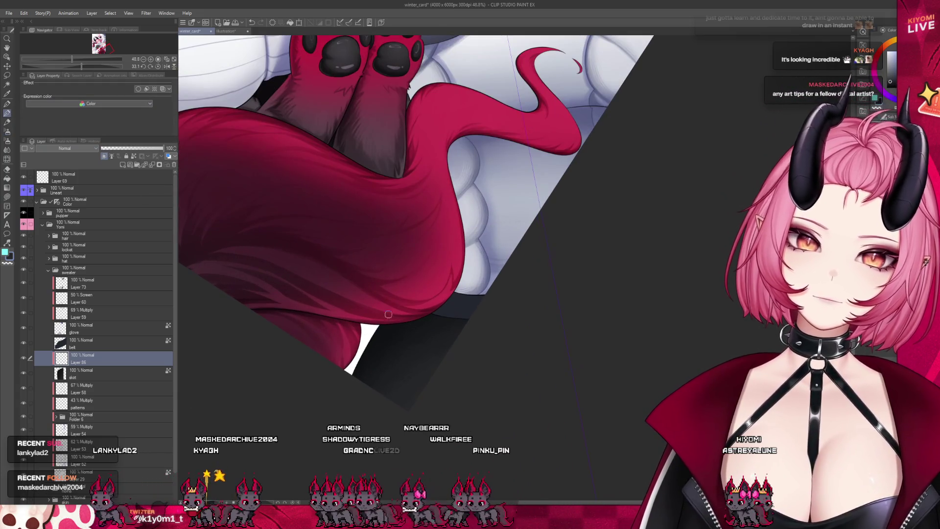
key("shift+alt+m")
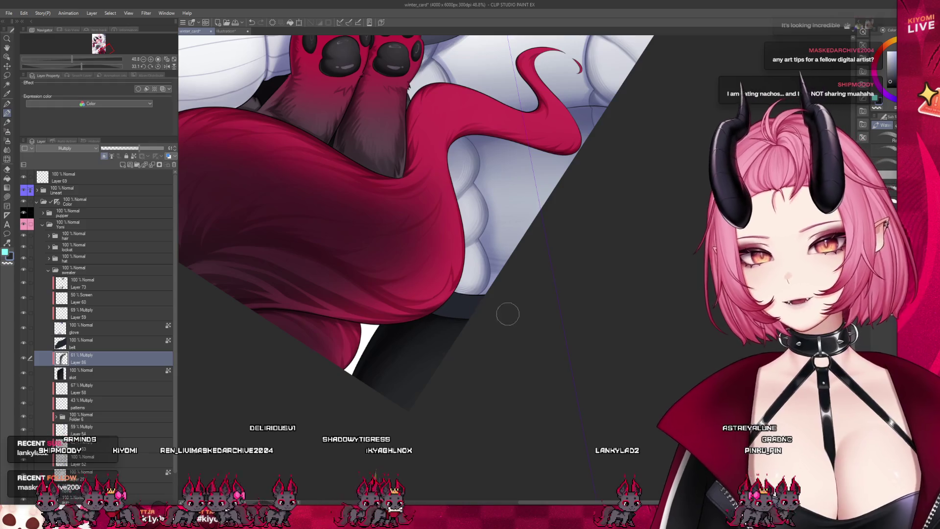
left_click(112, 345)
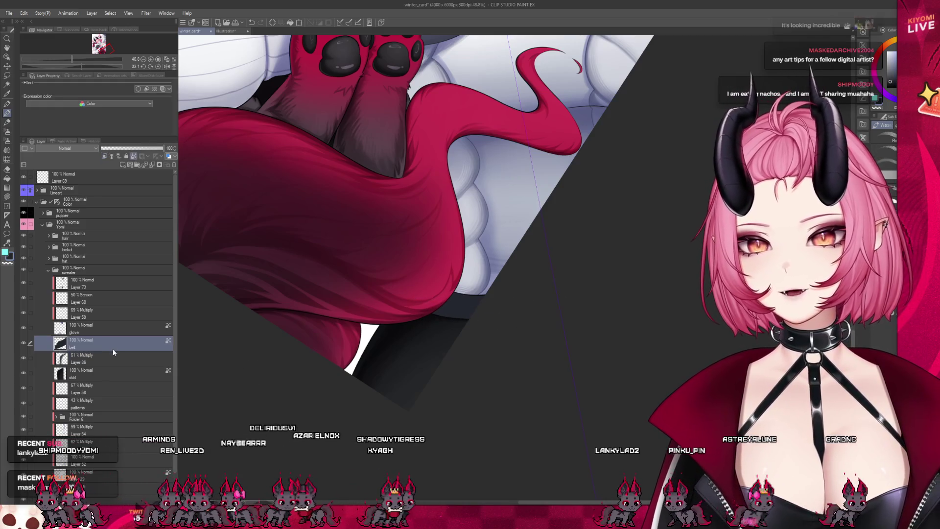
Step: Create a new Multiply layer, Layer 87, above the belt layer
left_click(123, 166)
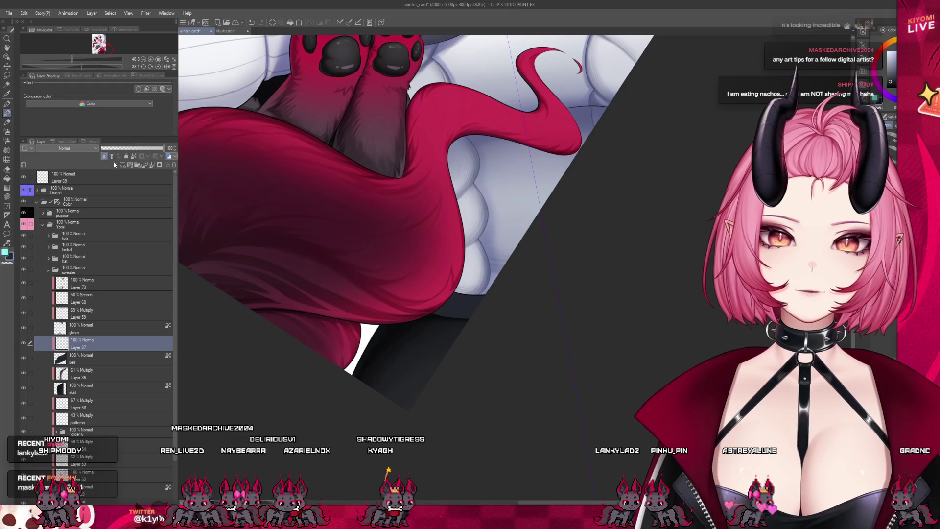
left_click(64, 148)
left_click(64, 169)
left_click(98, 358)
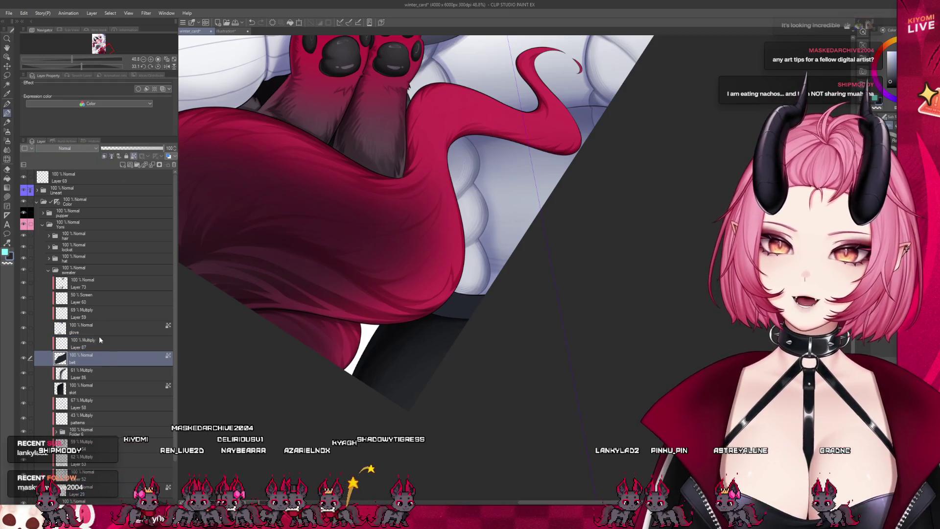
Step: Brush shading around the plush's red tail and lower Layer 87's opacity to 65%
left_click(7, 142)
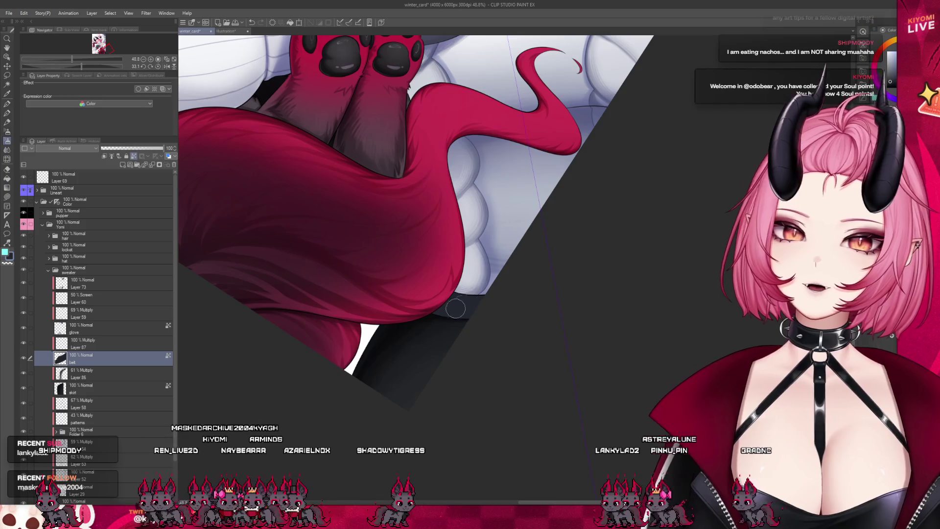
key("b")
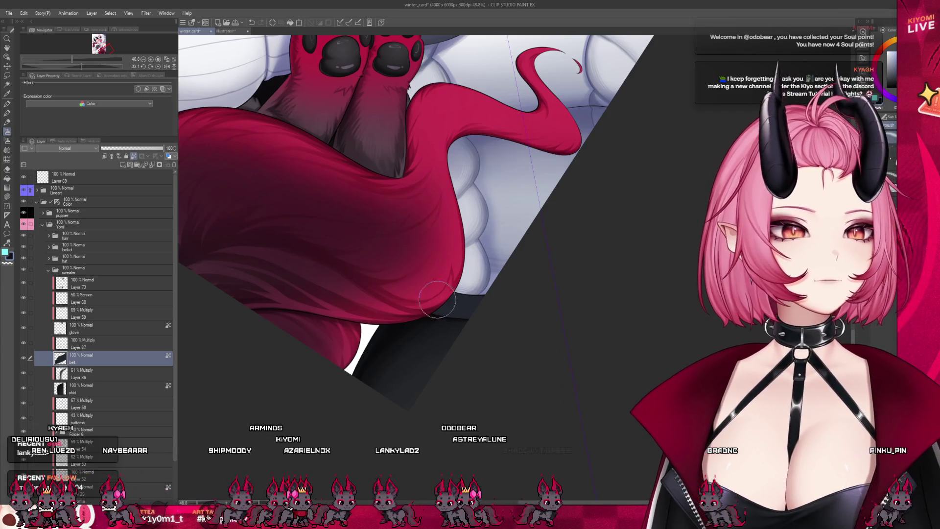
left_click(106, 346)
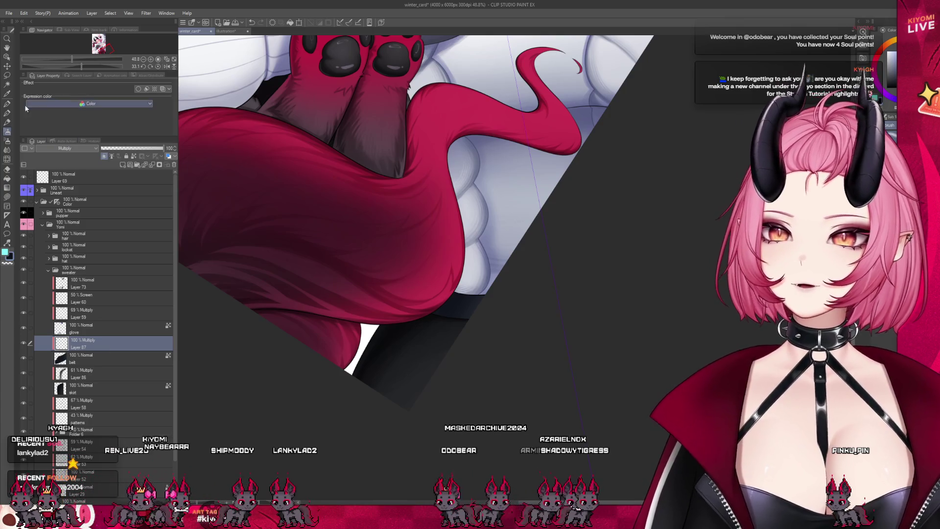
left_click(7, 113)
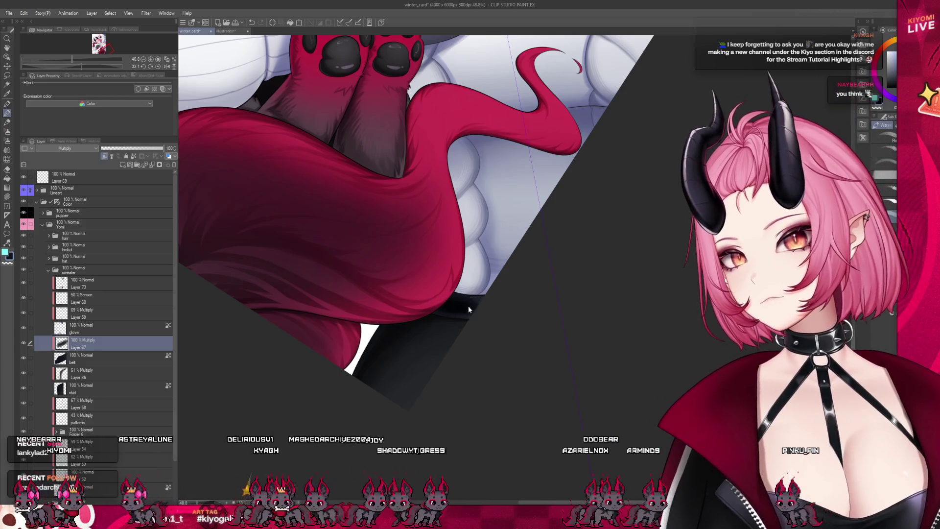
left_click(141, 147)
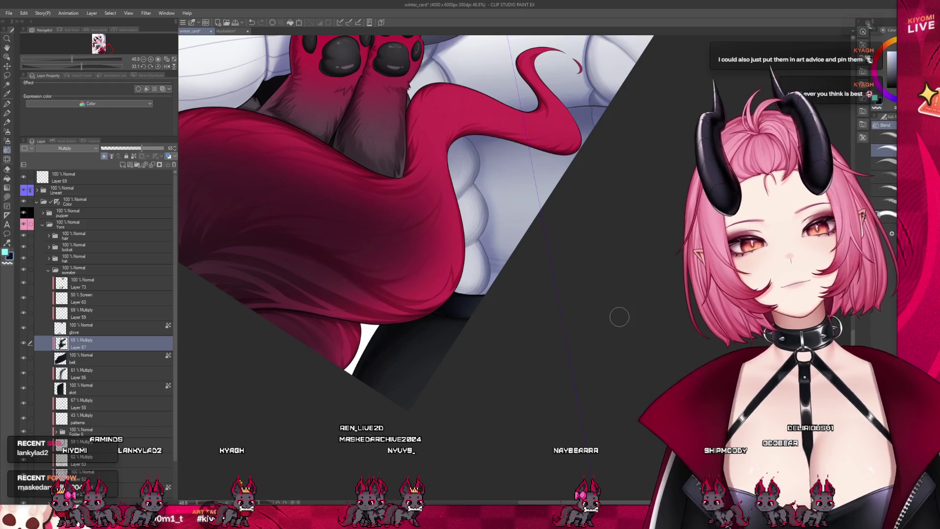
scroll(530, 380, "down", 5)
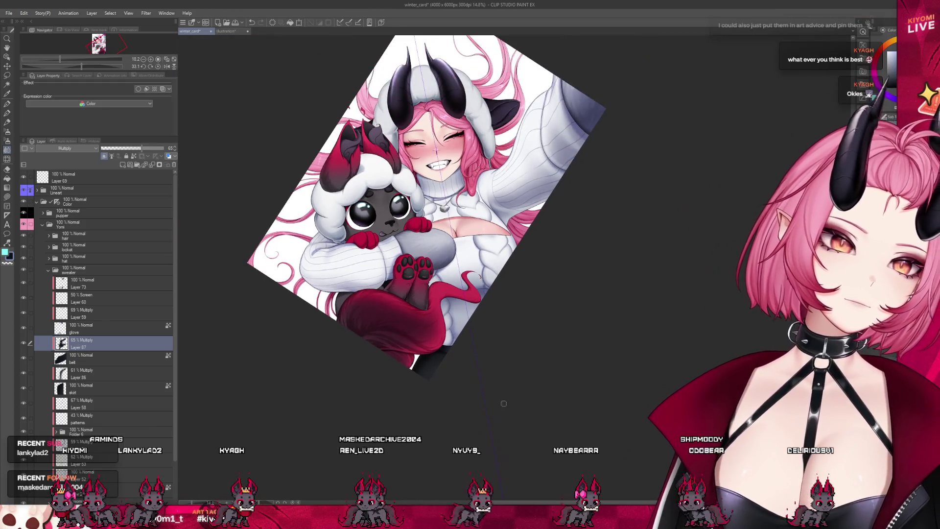
Step: Zoom out to the whole canvas and save the winter_card file with Ctrl+S
scroll(458, 229, "up", 1)
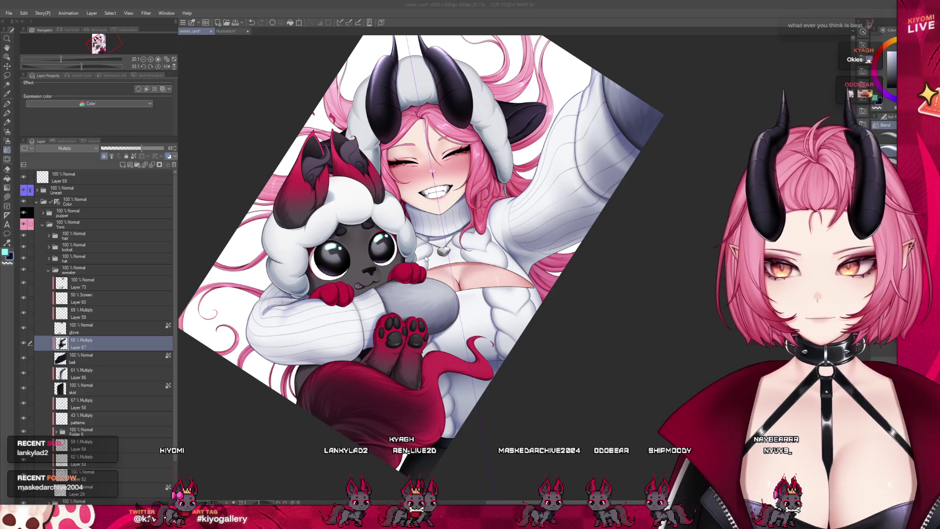
key("ctrl+s")
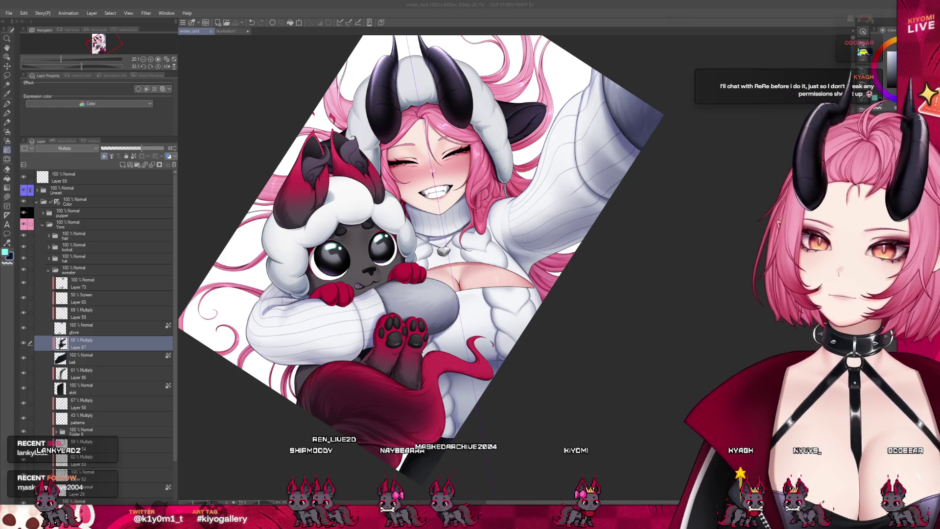
Step: Select the glove layer and collapse the sweater layer folder
left_click(98, 328)
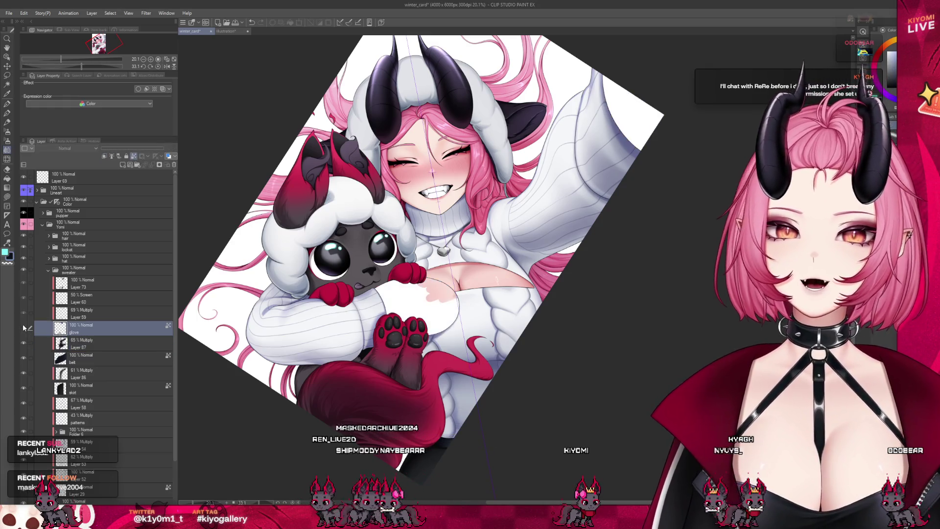
scroll(404, 283, "down", 3)
scroll(405, 283, "up", 3)
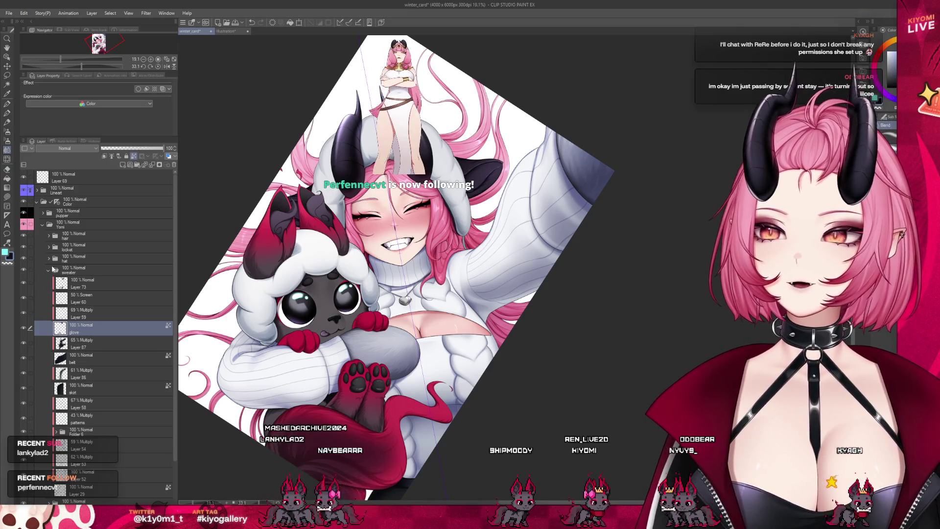
left_click(49, 270)
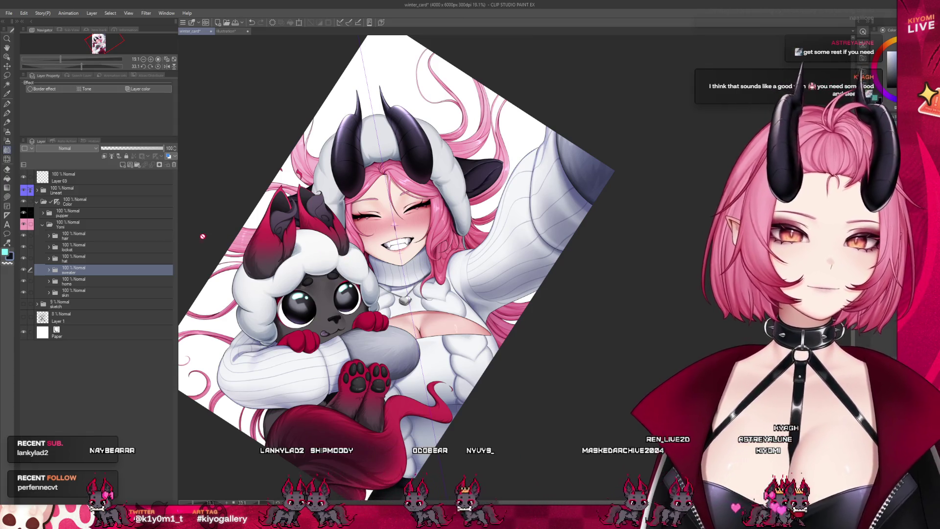
Step: Raise the sketch folder to 100% opacity and merge Layer 8 down into Layer 22
left_click(73, 303)
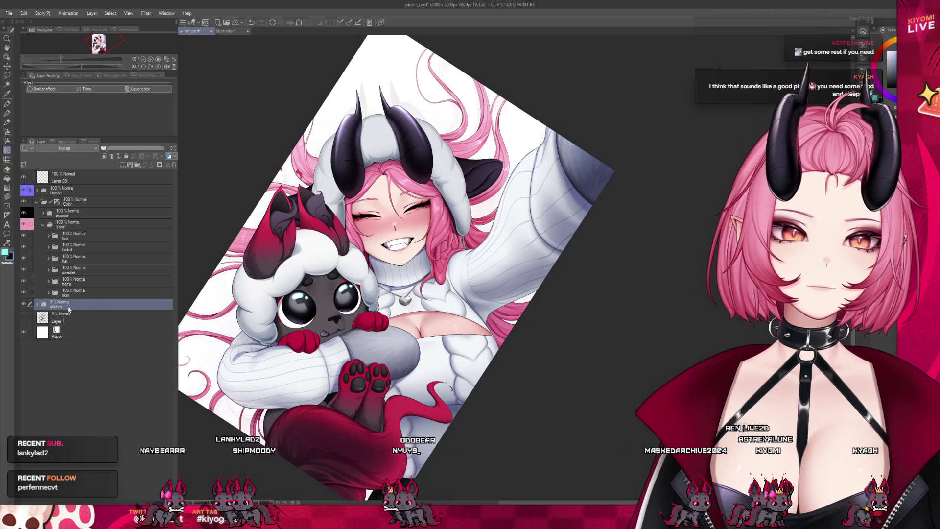
left_click_drag(104, 148, 166, 147)
scroll(395, 236, "down", 3)
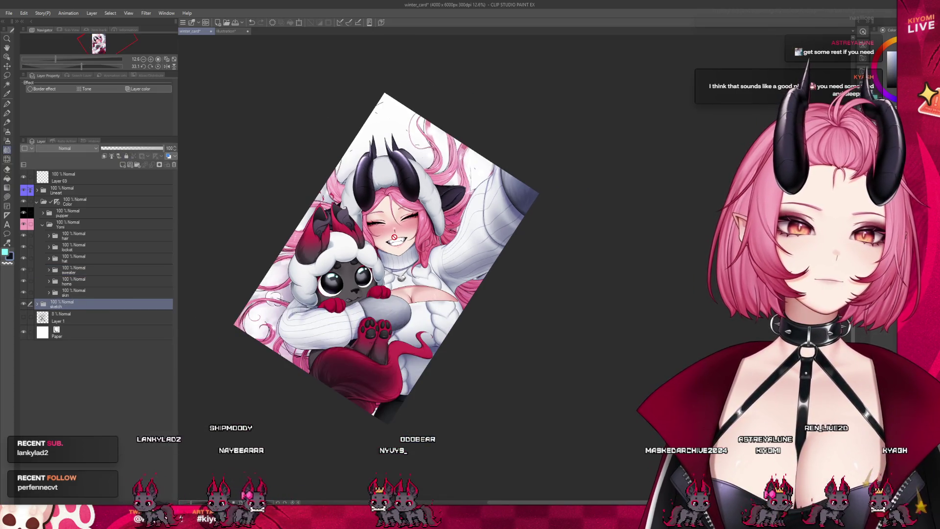
scroll(395, 237, "up", 1)
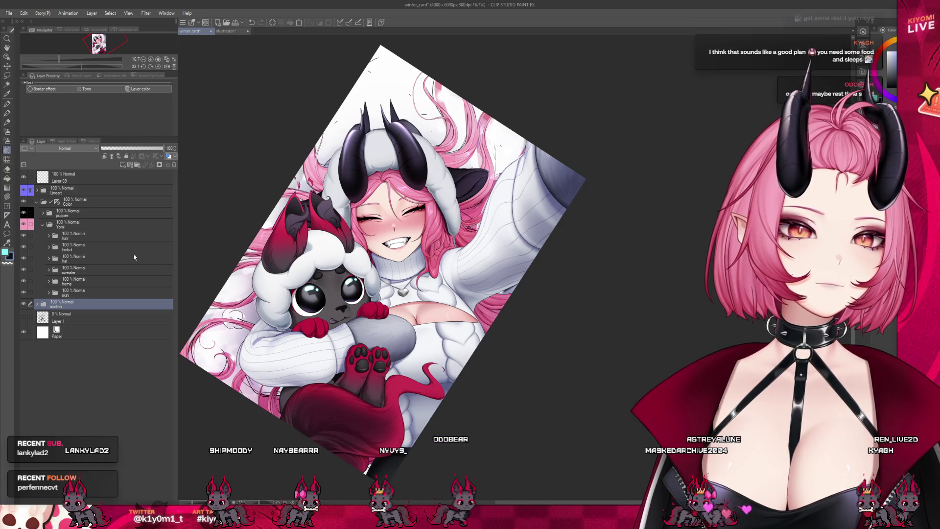
left_click(43, 304)
left_click(61, 421)
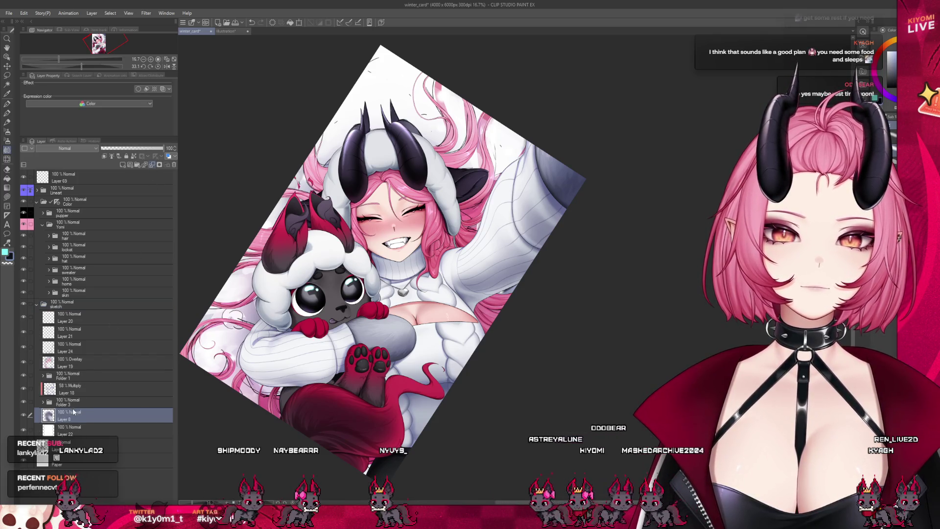
key("ctrl+e")
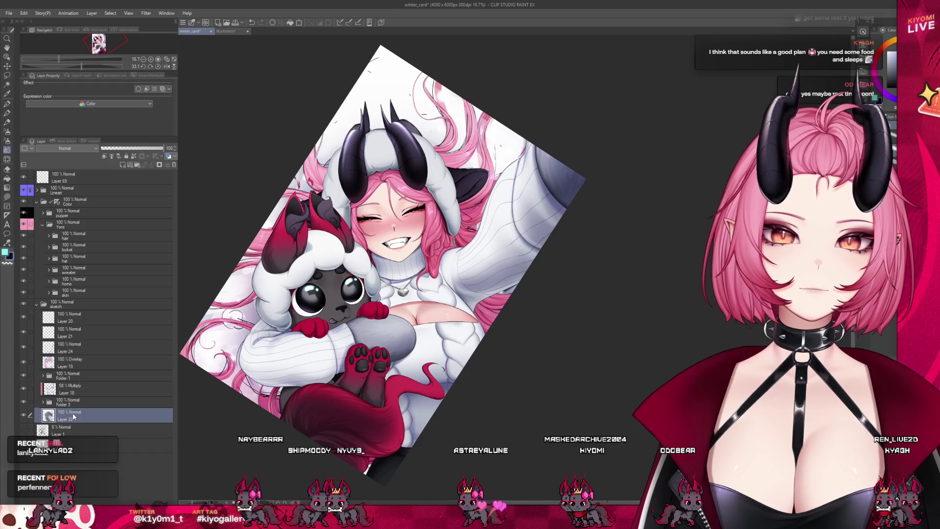
Step: Move Layer 22 below Layer 1, hide the sketch folder, and place Overlay Layer 19 above Layer 22
left_click_drag(67, 420, 76, 441)
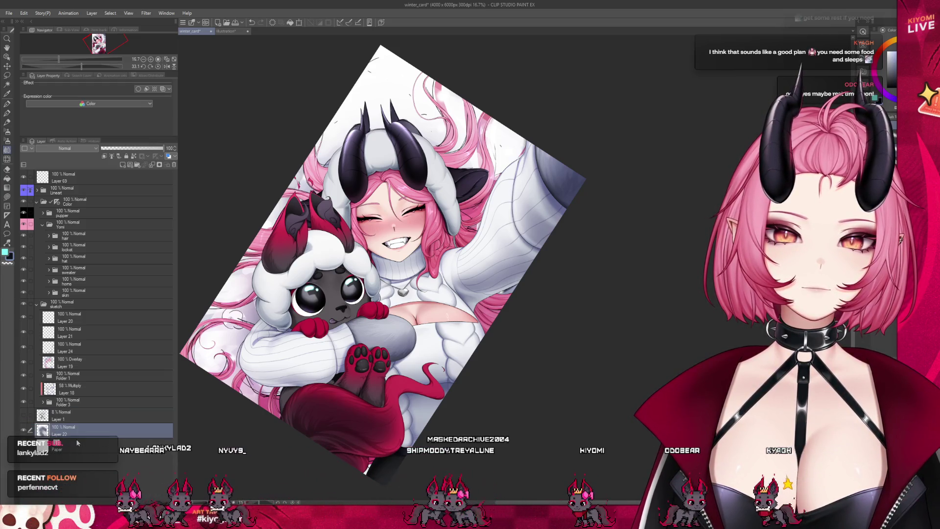
left_click(23, 304)
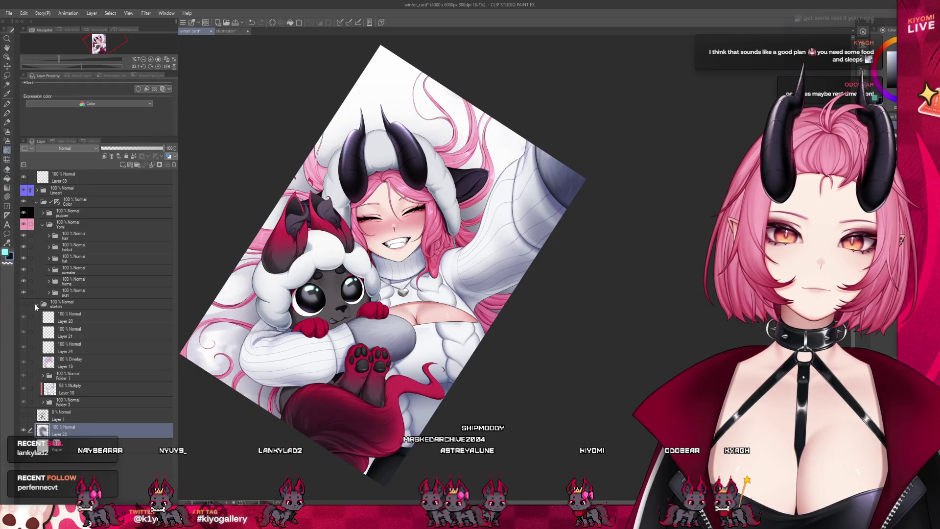
left_click(28, 306)
left_click(58, 376)
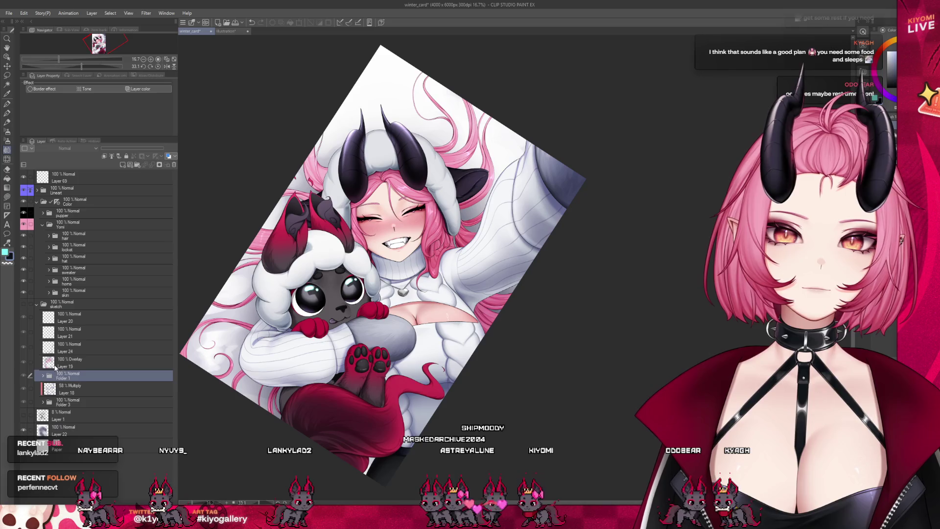
left_click(24, 362)
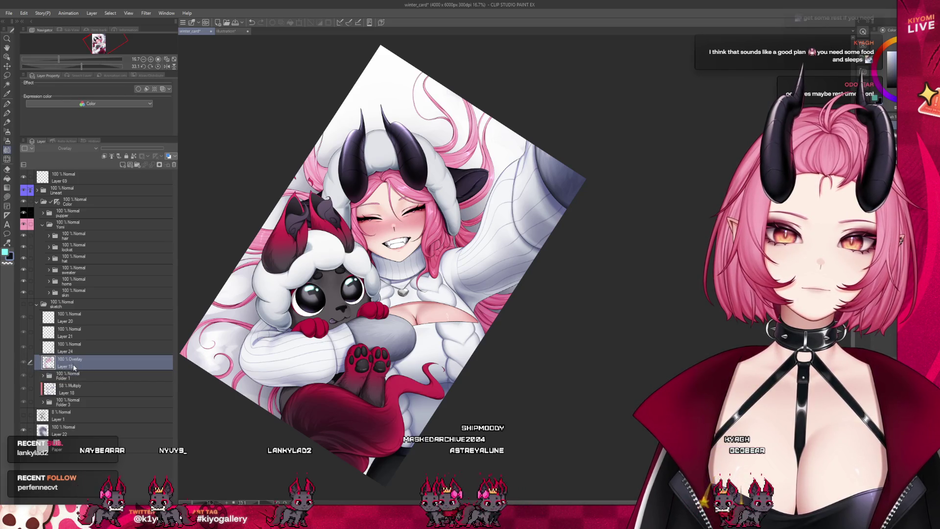
left_click_drag(76, 426, 76, 426)
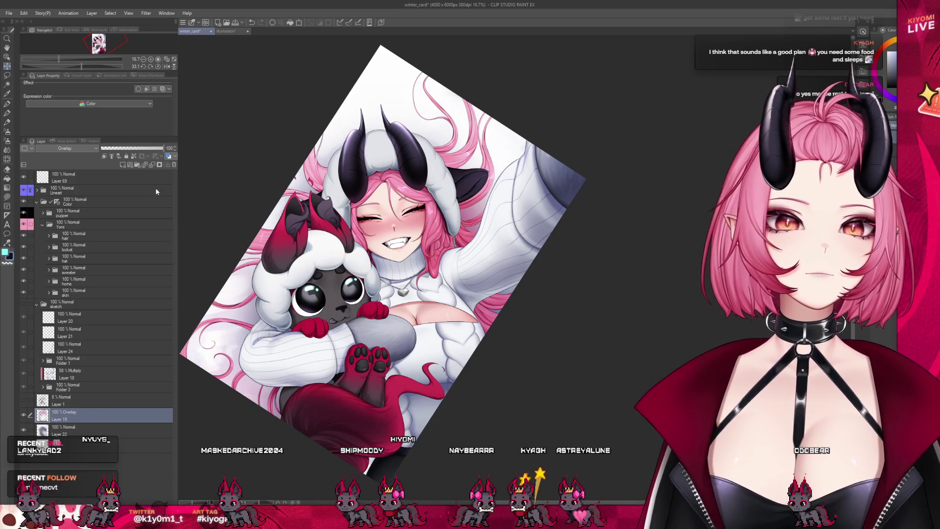
Step: Restore the accidentally deleted Overlay Layer 19 and reposition it between Layer 1 and Layer 22
left_click(153, 165)
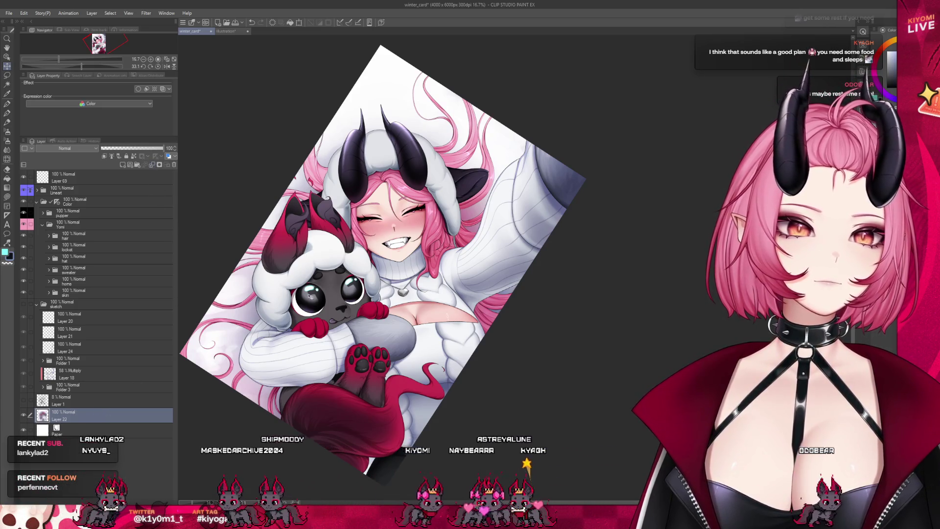
scroll(323, 299, "down", 2)
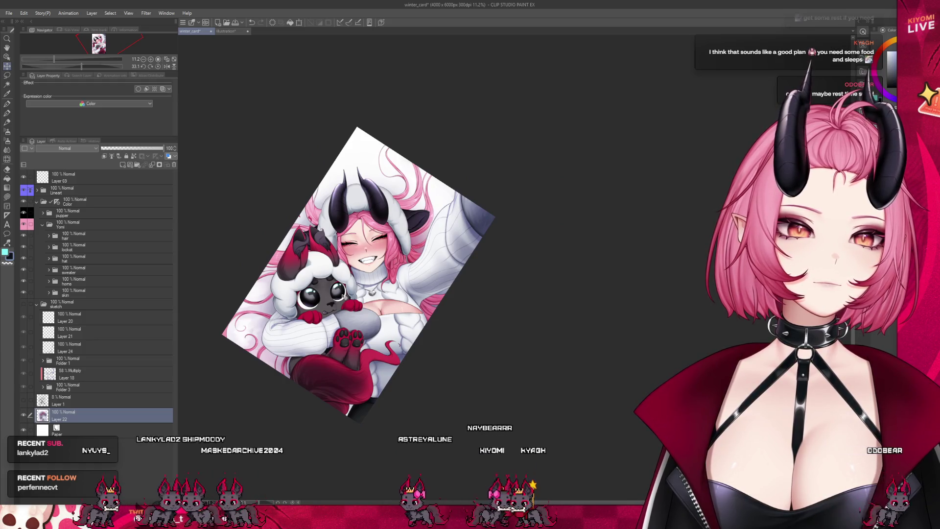
scroll(328, 273, "up", 1)
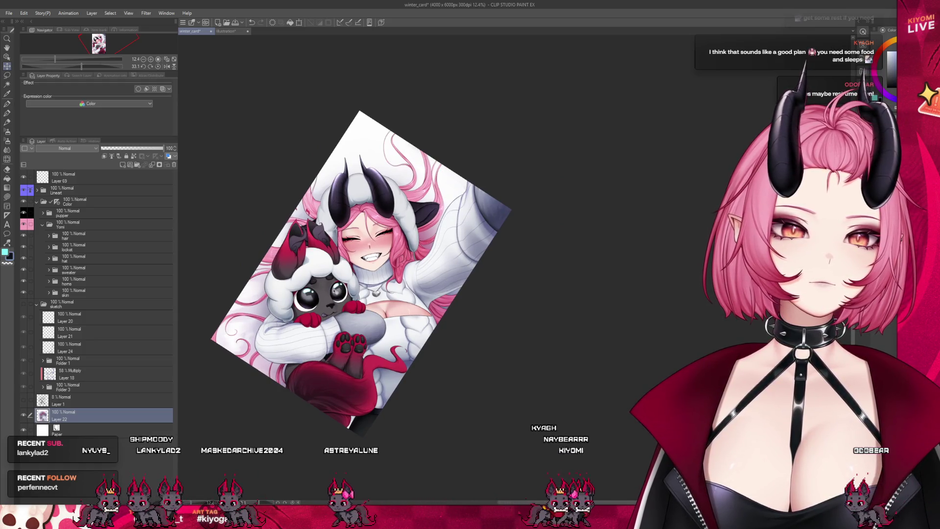
key("ctrl+z")
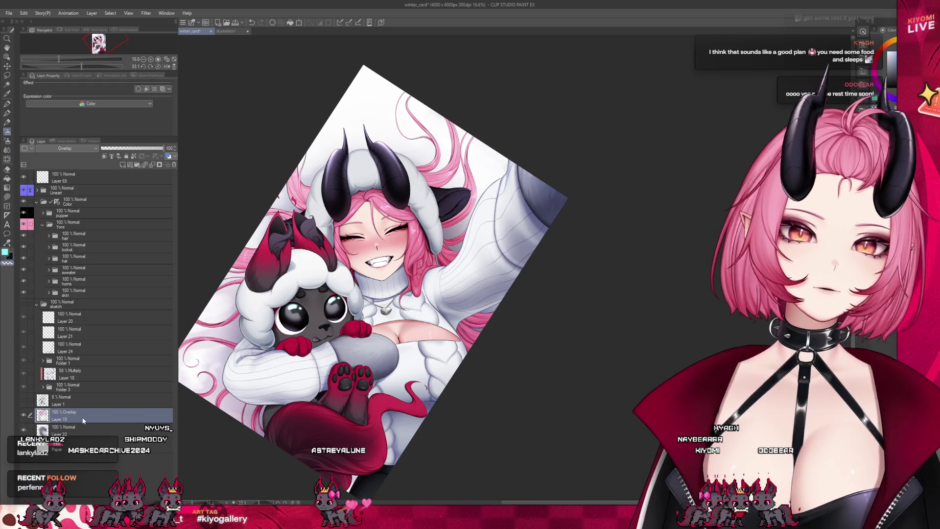
left_click_drag(57, 187, 59, 191)
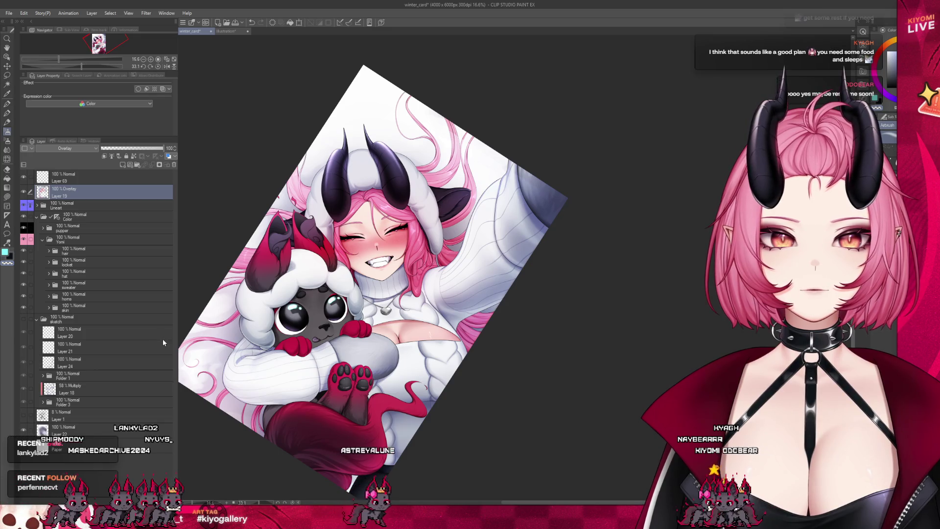
left_click_drag(64, 192, 134, 431)
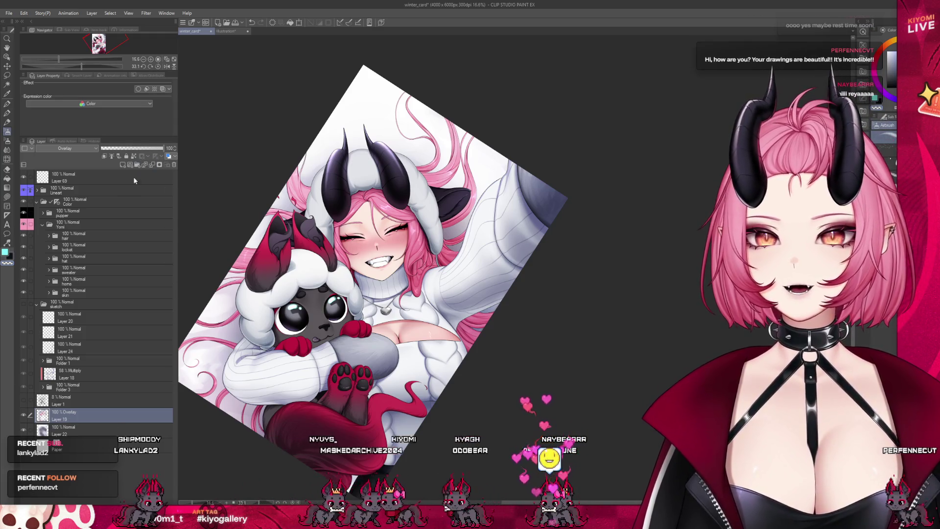
Step: Hide the Color folder, airbrush soft pink shading around the face and head, then show it again
left_click(36, 202)
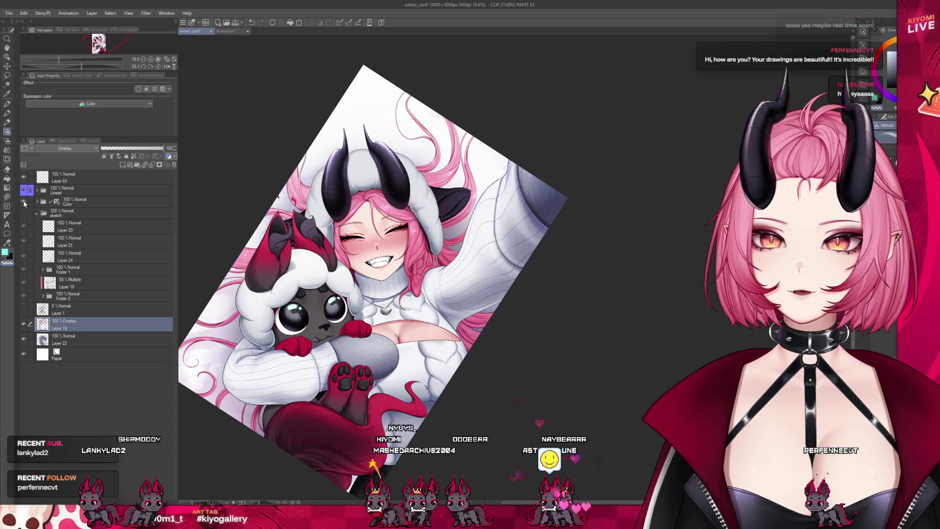
left_click(23, 202)
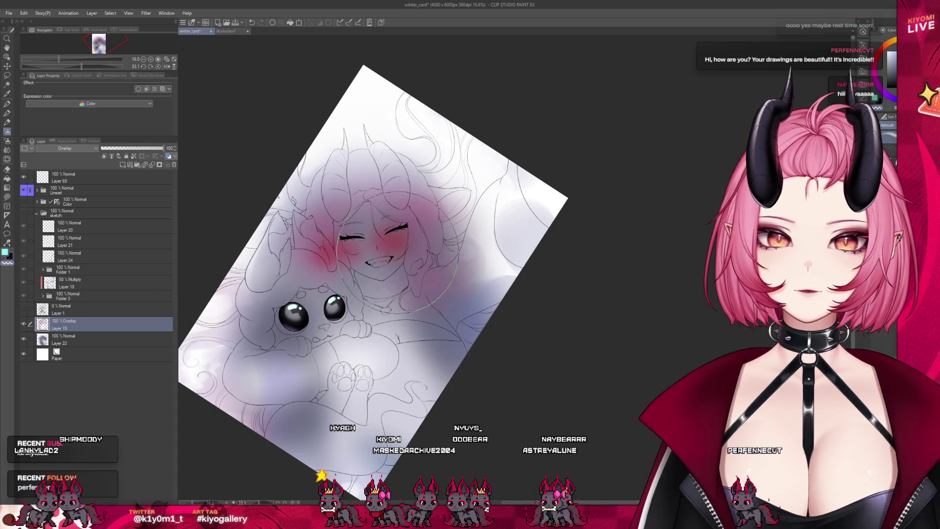
left_click_drag(338, 247, 373, 246)
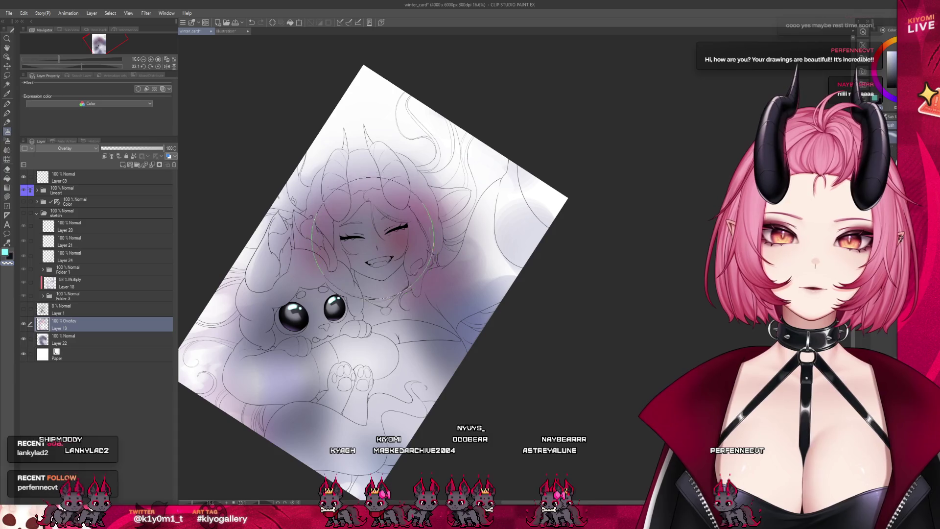
left_click_drag(421, 319, 331, 245)
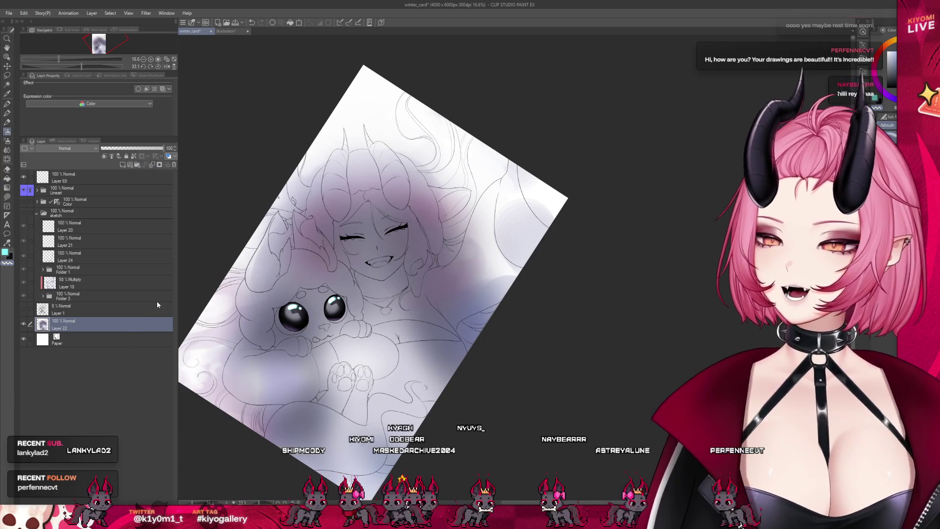
left_click(23, 201)
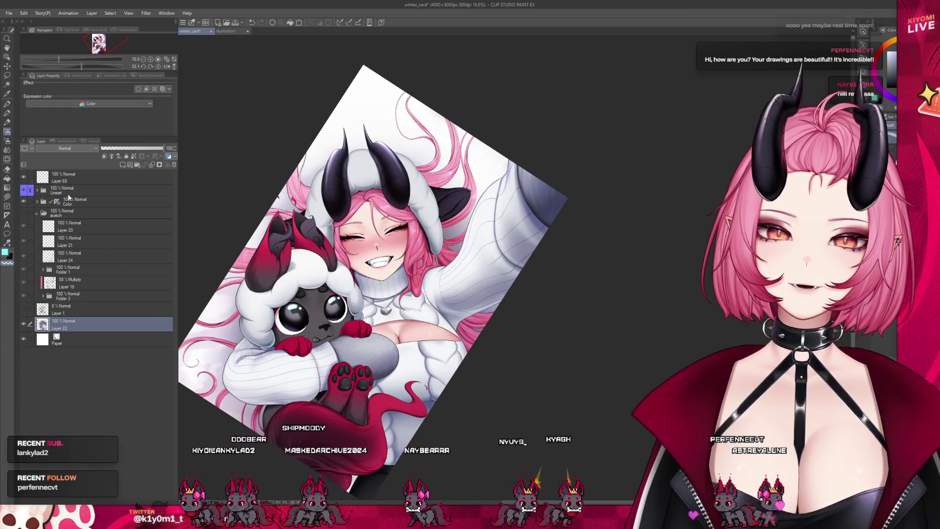
Step: Expand the Color folder to check its subfolders, then collapse it again
scroll(386, 308, "up", 2)
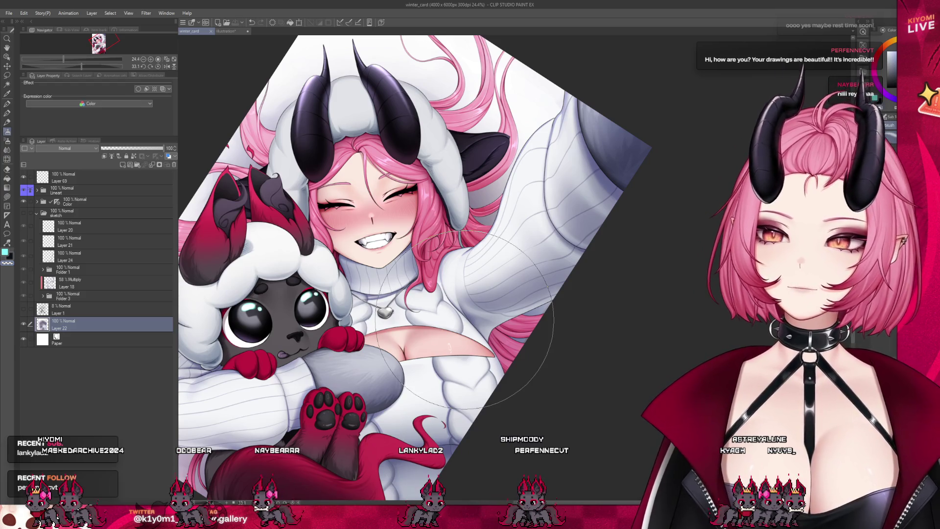
scroll(465, 321, "down", 5)
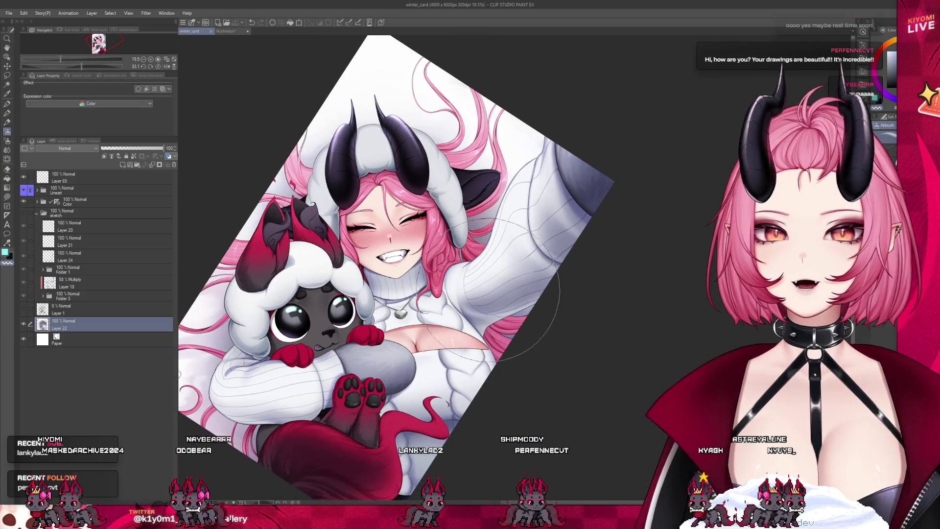
scroll(484, 294, "up", 1)
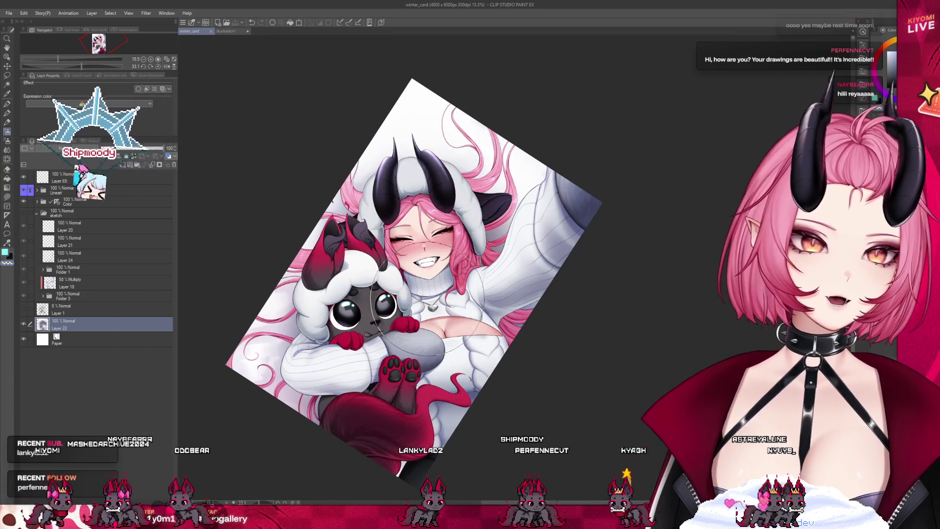
scroll(450, 154, "up", 1)
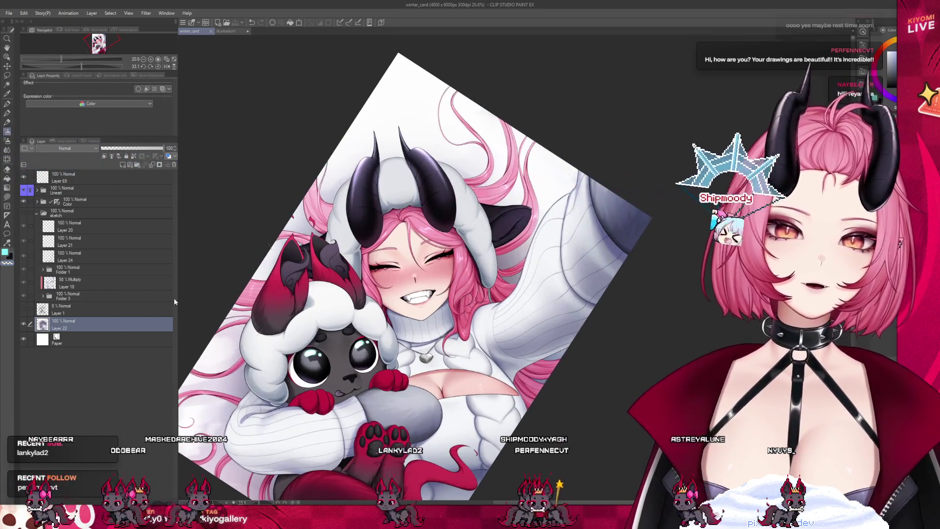
left_click(59, 213)
left_click(37, 200)
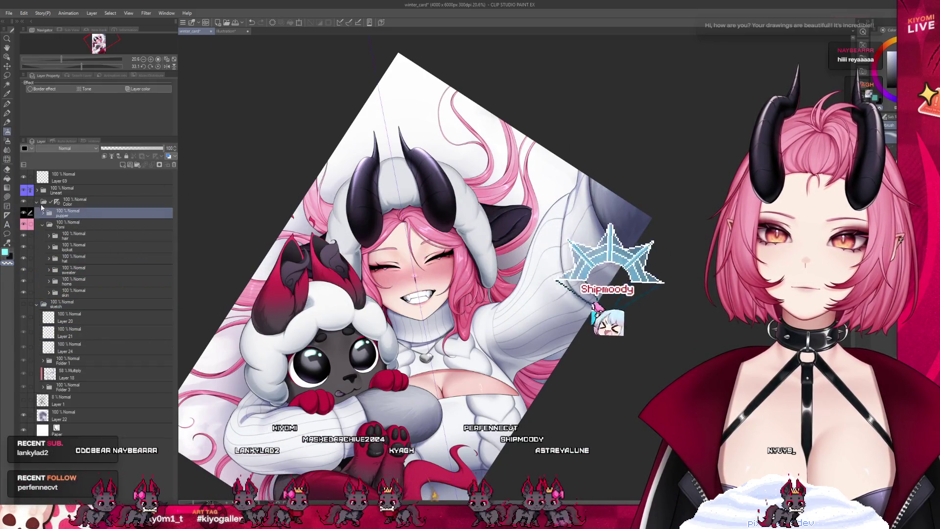
left_click(38, 201)
Step: Delete Layer 69 and make Layer 22 the working layer
left_click(21, 178)
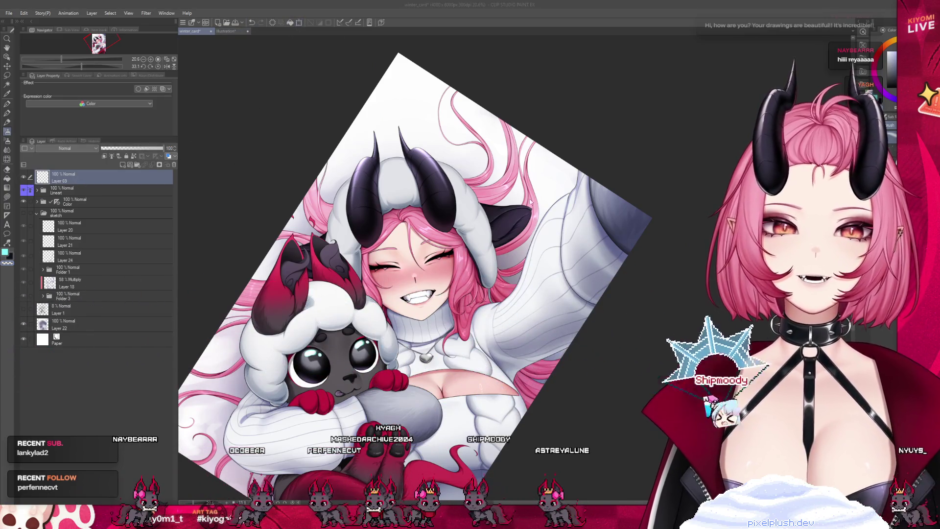
left_click(174, 165)
left_click(74, 313)
scroll(275, 169, "up", 3)
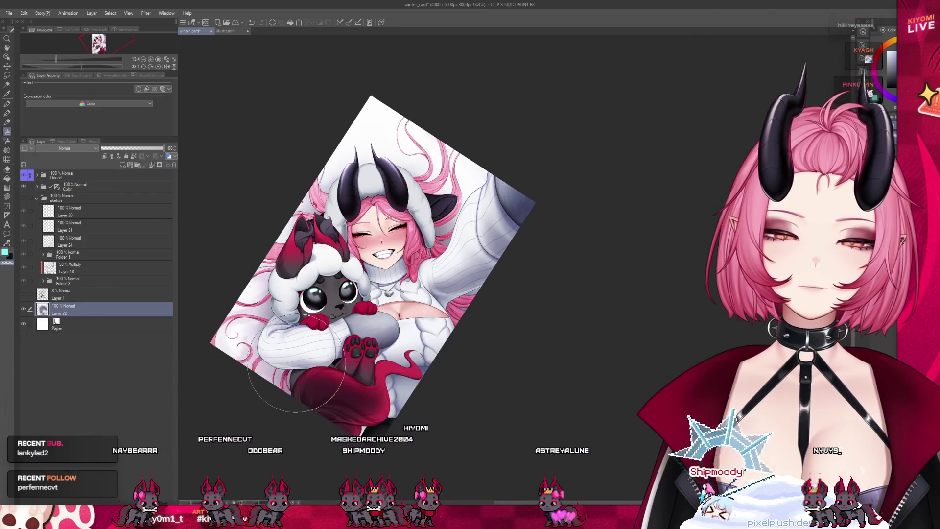
scroll(222, 334, "up", 1)
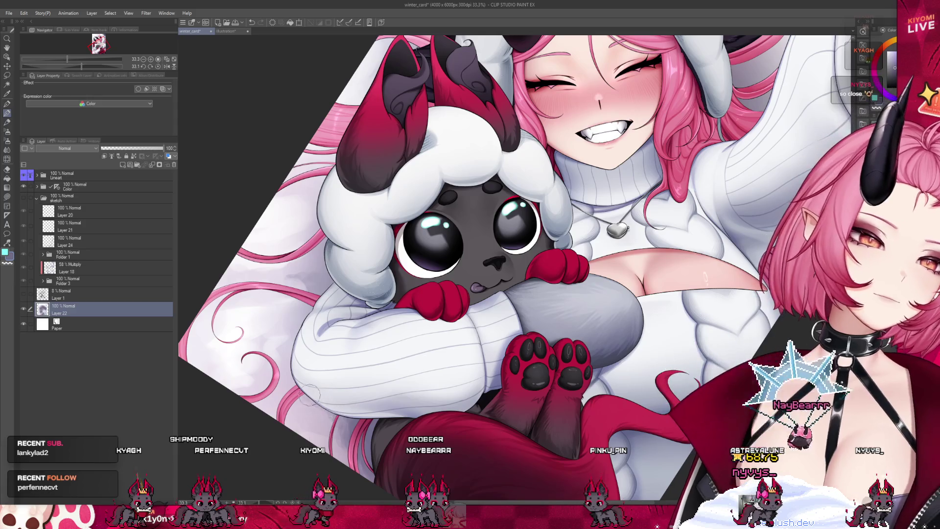
Step: Eyedrop a pale lavender-grey from the sweater shading as the drawing colour
scroll(537, 353, "down", 4)
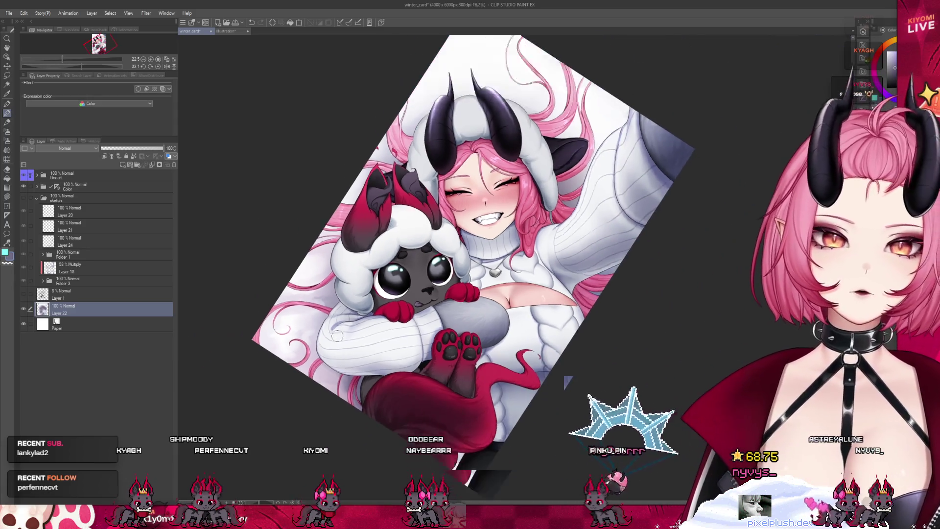
scroll(463, 406, "up", 2)
scroll(464, 407, "up", 1)
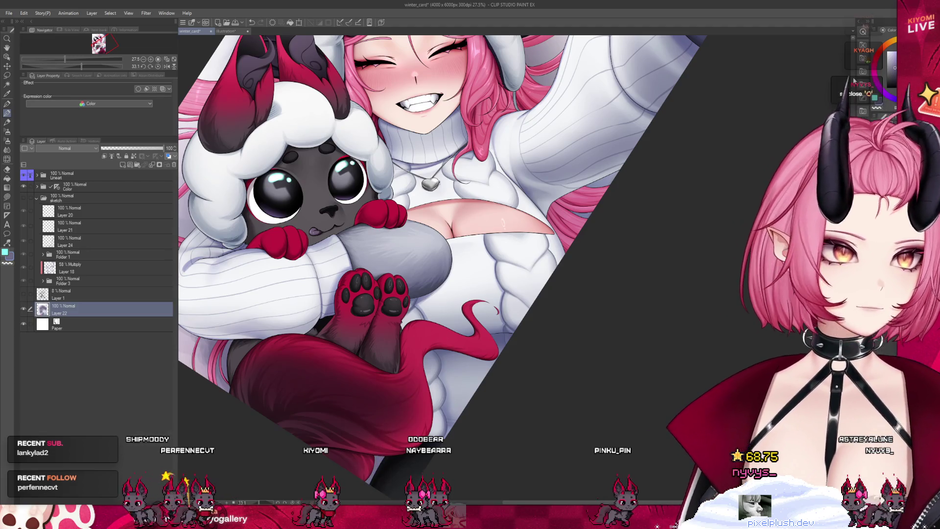
left_click(427, 417, "alt")
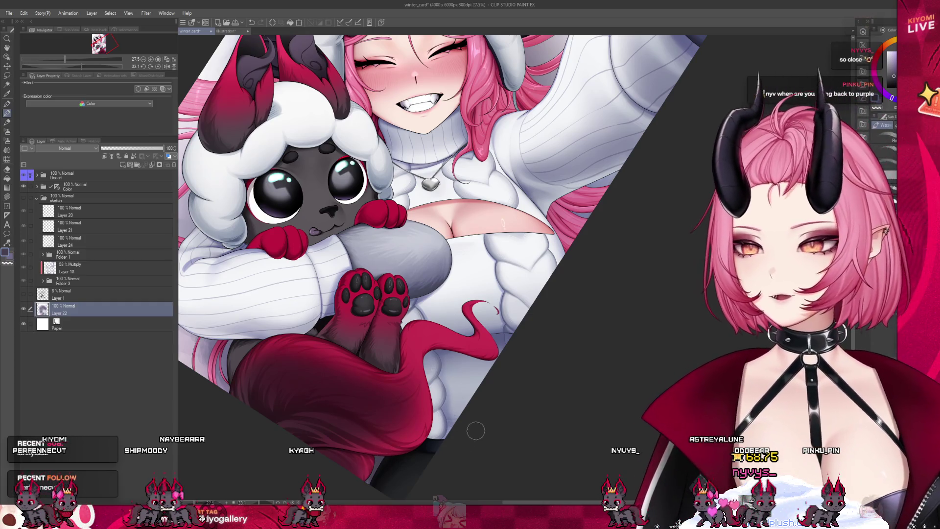
scroll(475, 431, "down", 4)
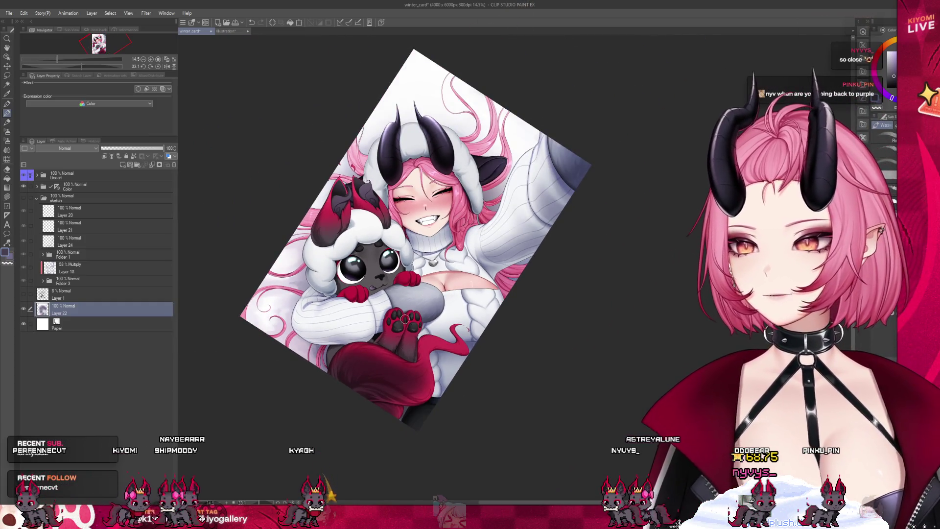
Step: Sample pink from the hair, then a light whitish tone, and fit the artwork to the window
scroll(395, 293, "up", 2)
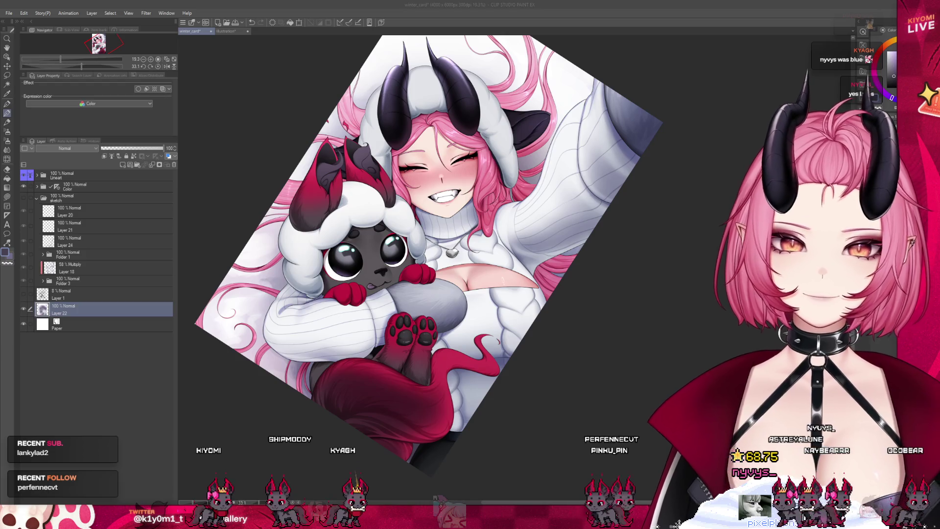
left_click(279, 361)
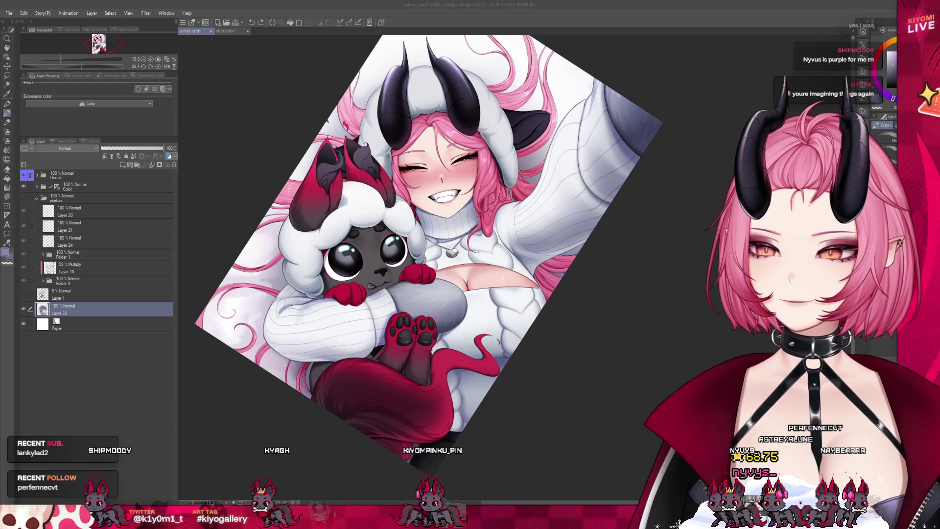
scroll(252, 327, "up", 4)
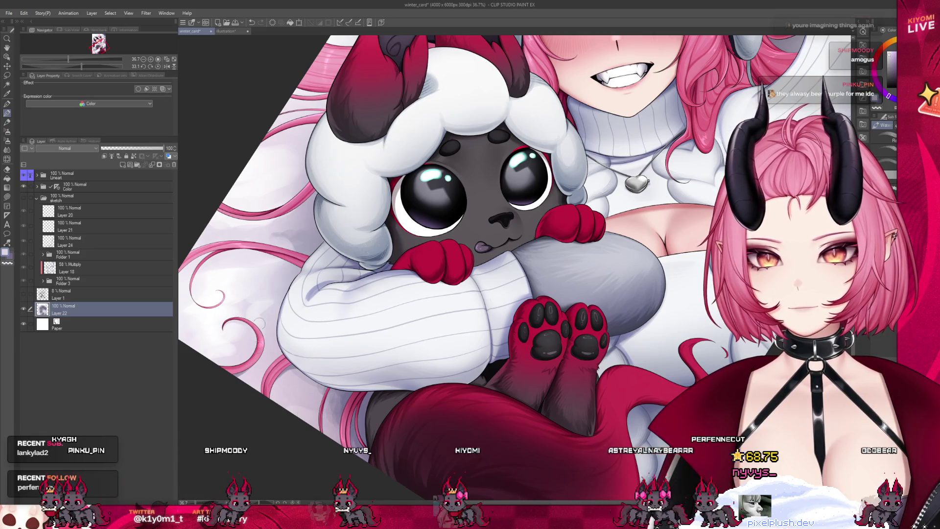
left_click(298, 265, "alt")
left_click(293, 262, "alt")
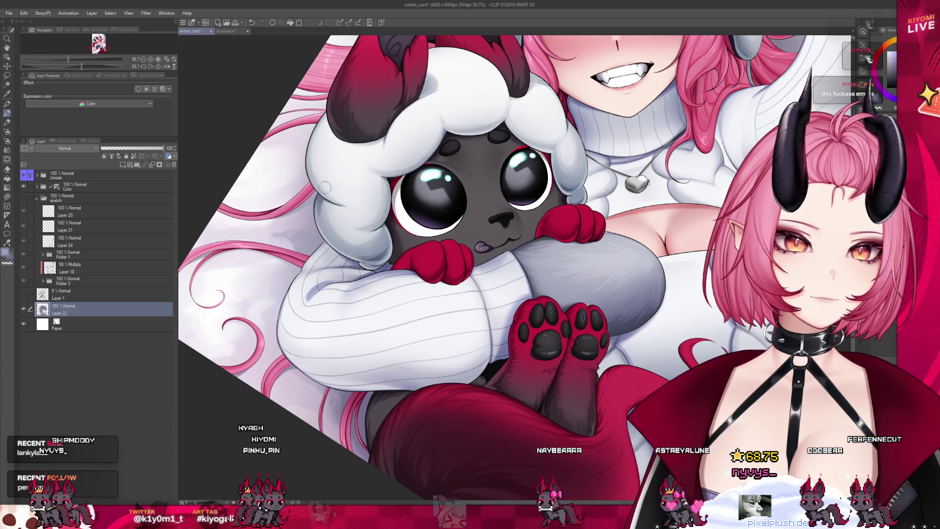
key("ctrl+0")
scroll(411, 254, "down", 3)
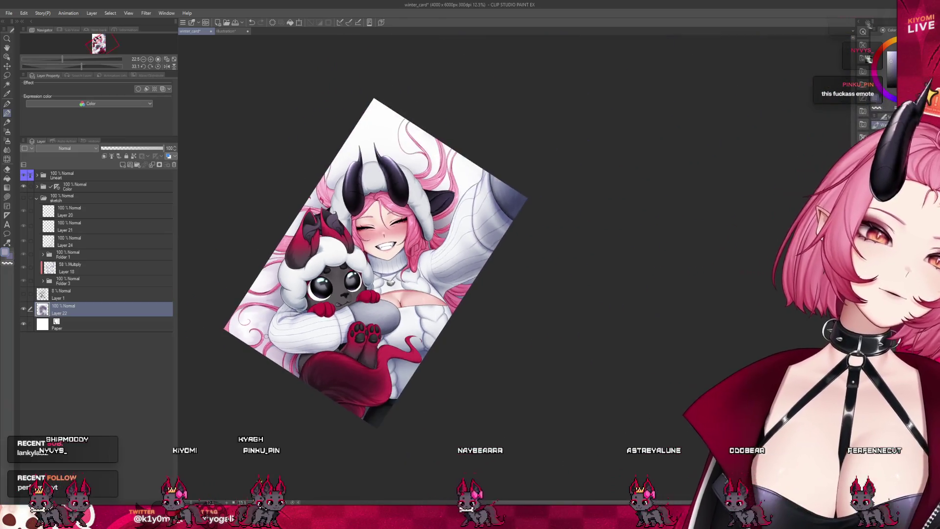
Step: Narrow the side panels to enlarge the canvas and reset the view rotation to upright
scroll(411, 254, "up", 2)
scroll(303, 299, "up", 2)
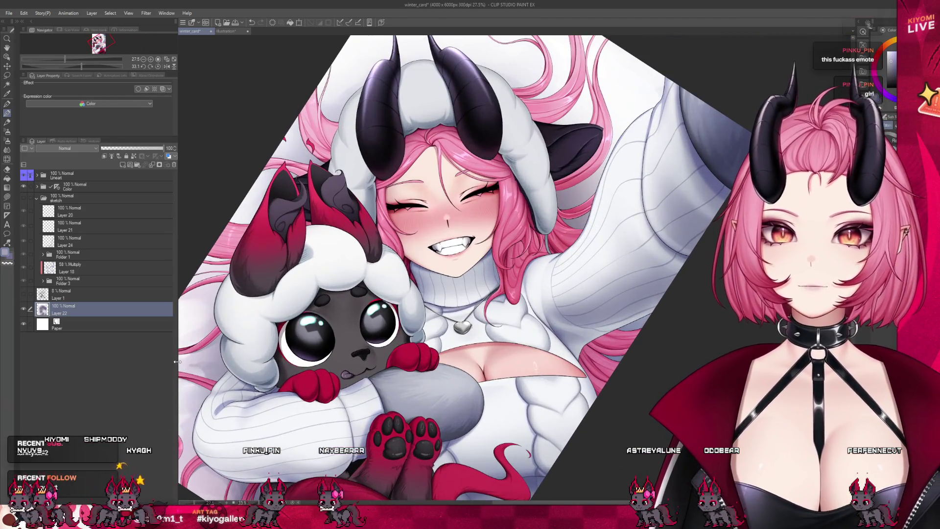
left_click_drag(177, 361, 125, 362)
key("ctrl+0")
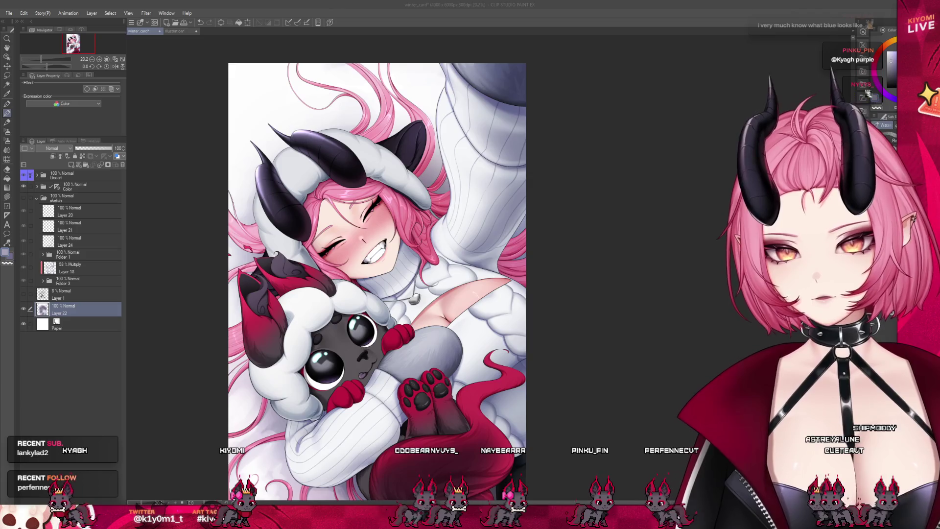
scroll(392, 130, "down", 2)
scroll(391, 146, "up", 4)
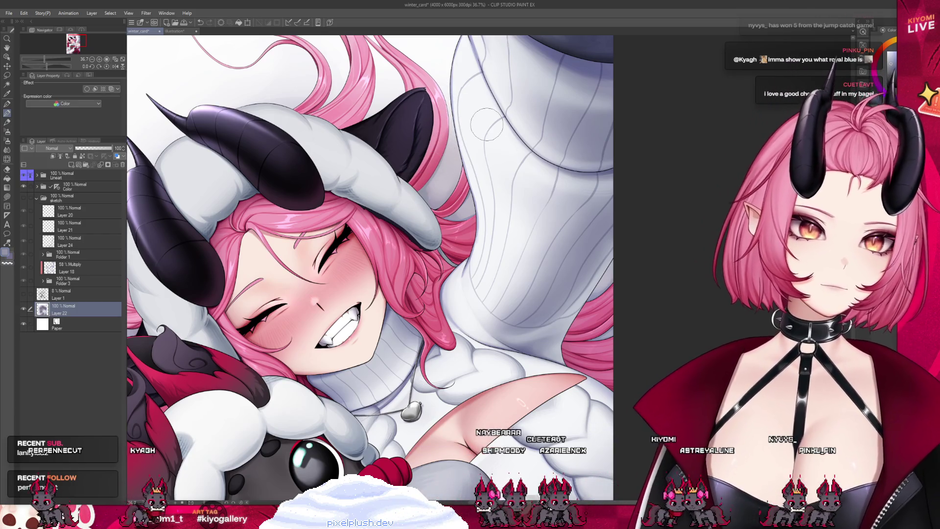
scroll(443, 267, "down", 5)
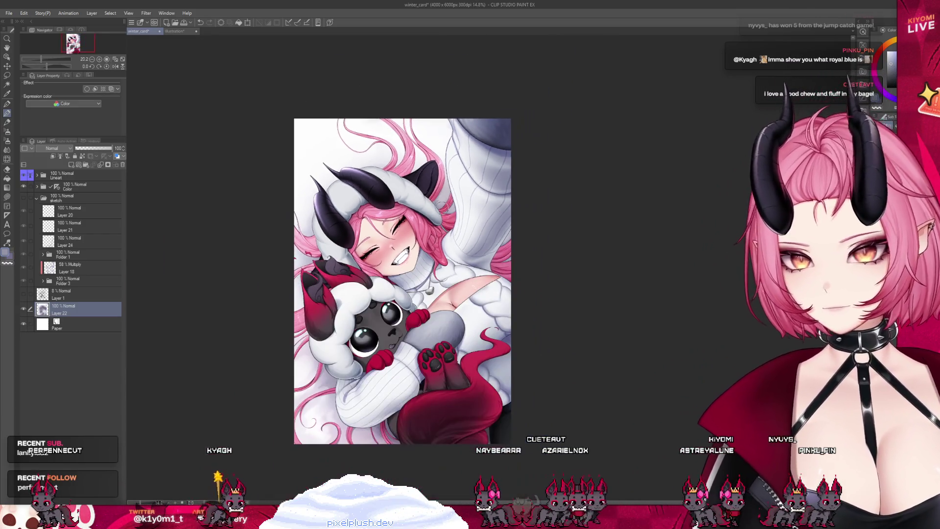
scroll(413, 240, "up", 1)
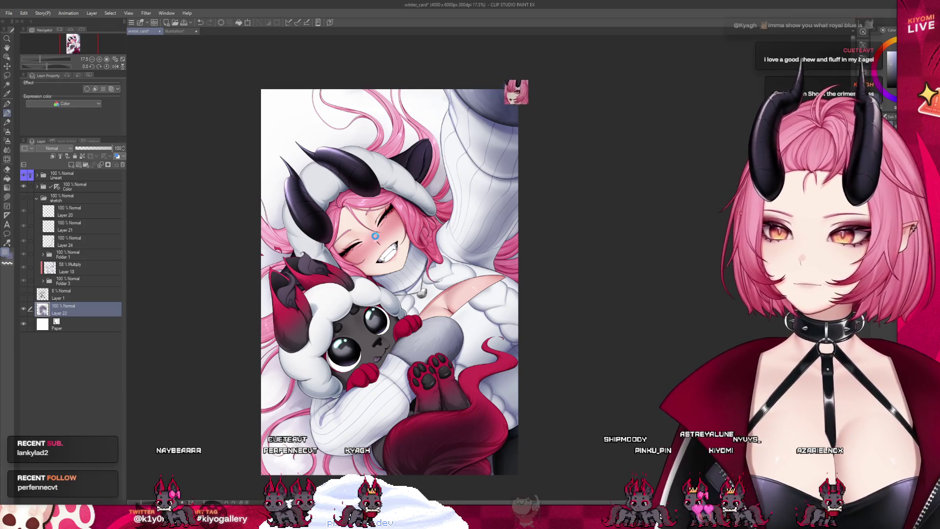
scroll(291, 213, "up", 2)
scroll(292, 213, "up", 2)
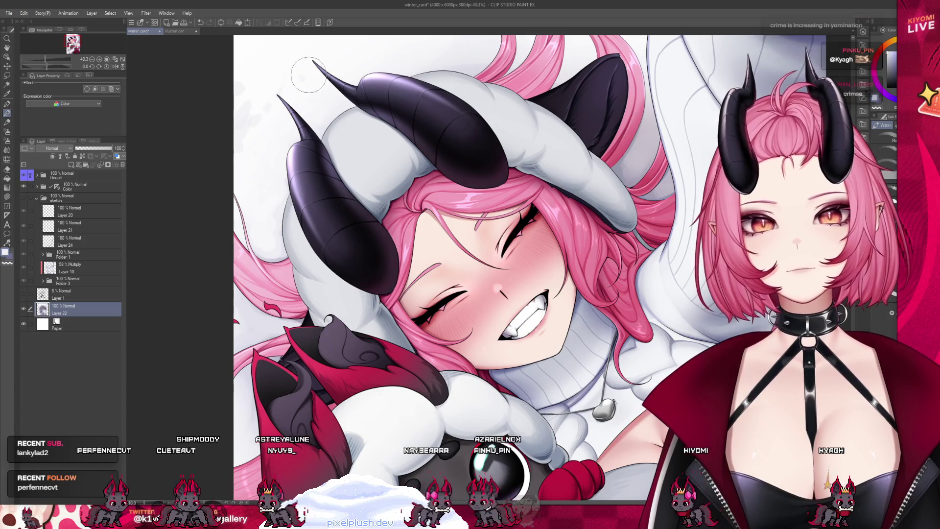
scroll(342, 88, "down", 2)
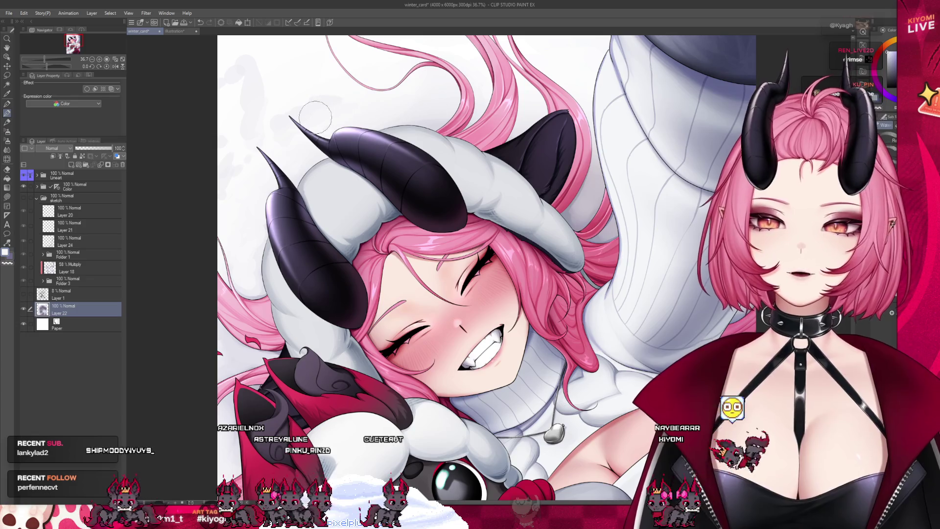
scroll(378, 95, "down", 5)
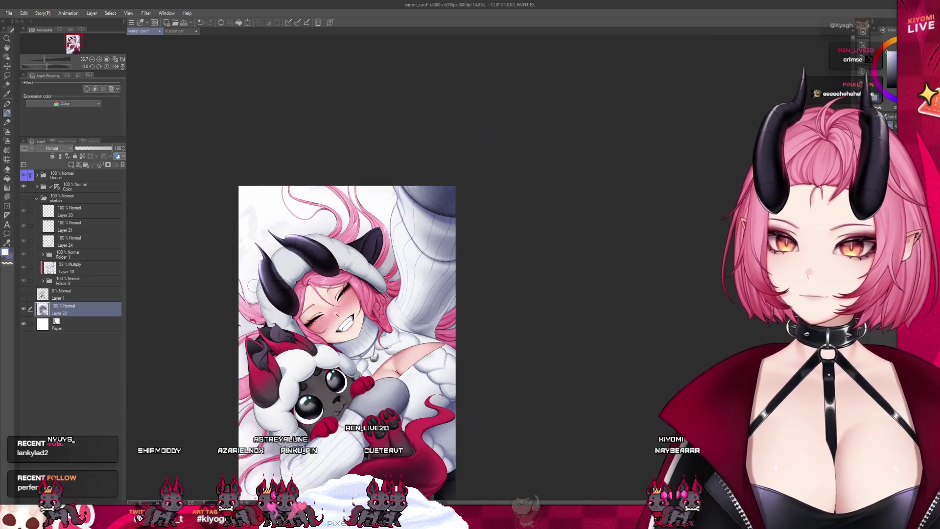
Step: Undo the last stroke on the pink hair strands near the top-left
scroll(378, 95, "up", 2)
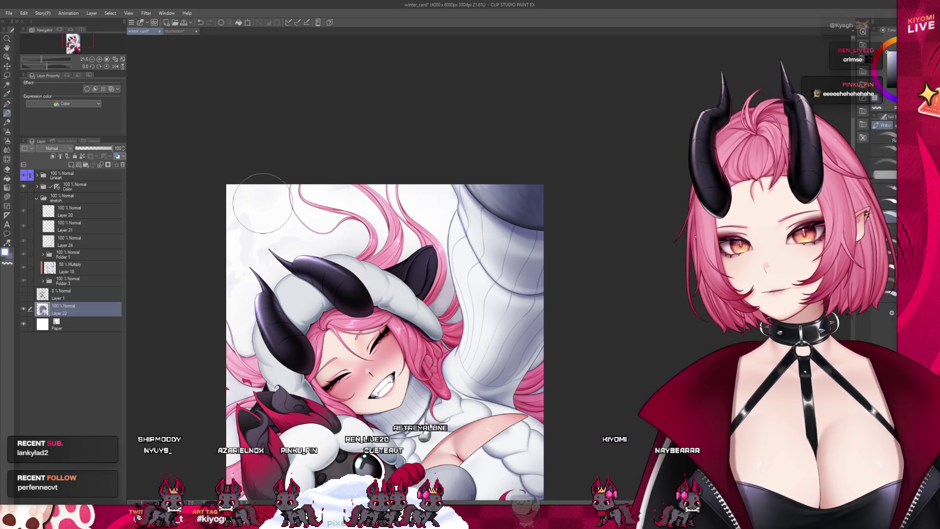
key("ctrl+z")
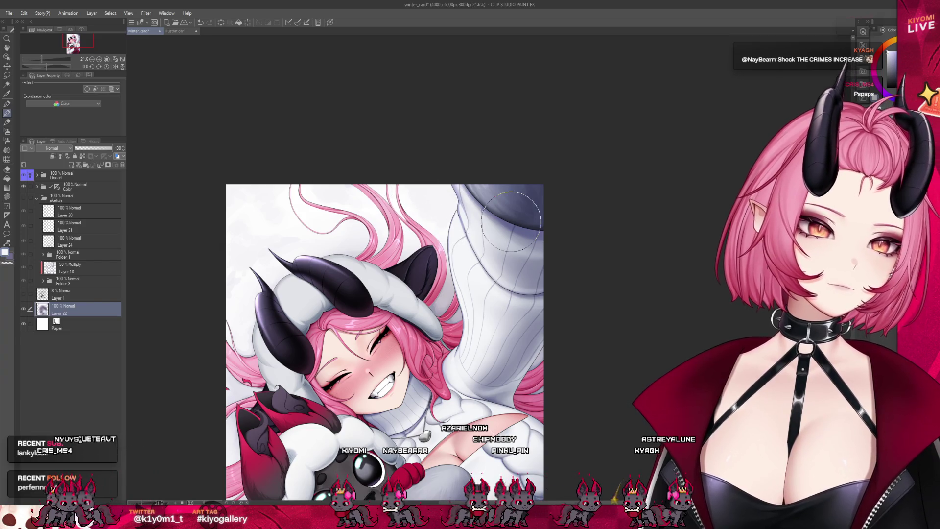
scroll(341, 118, "down", 5)
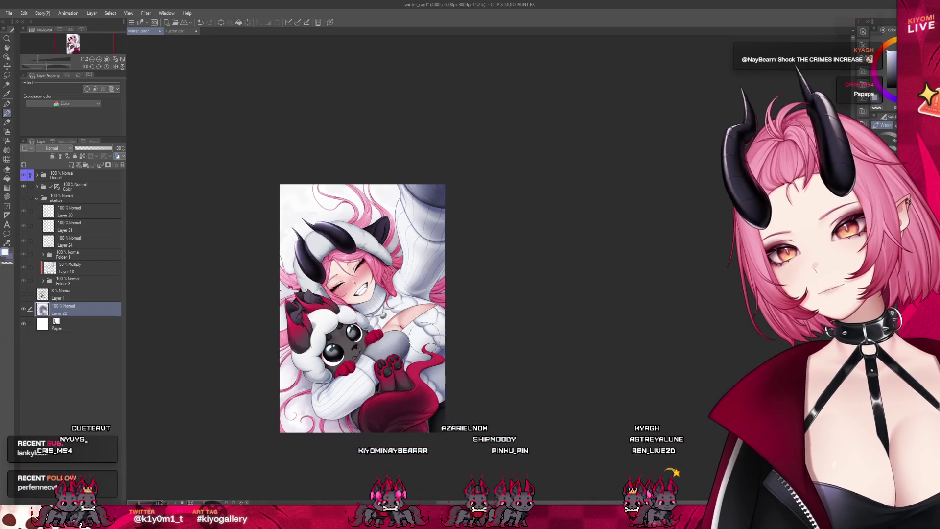
scroll(424, 332, "down", 1)
scroll(380, 169, "up", 3)
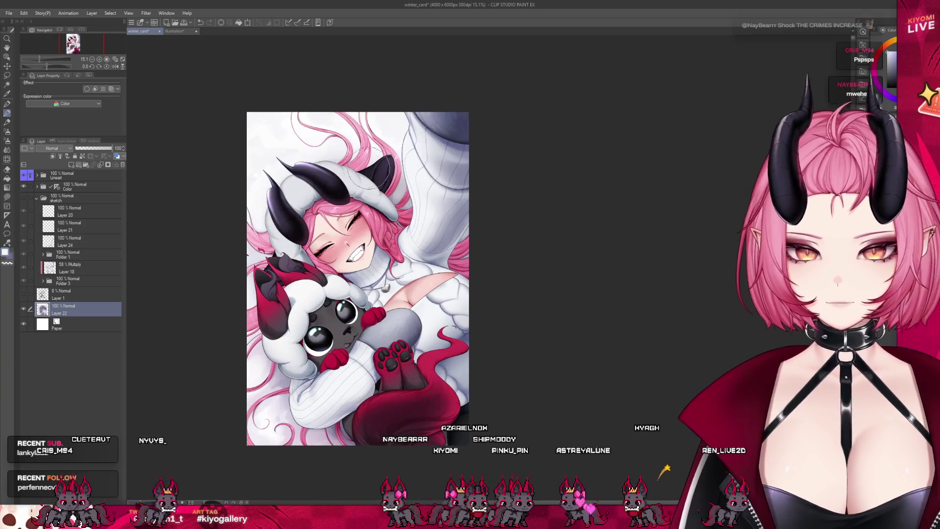
scroll(360, 229, "up", 2)
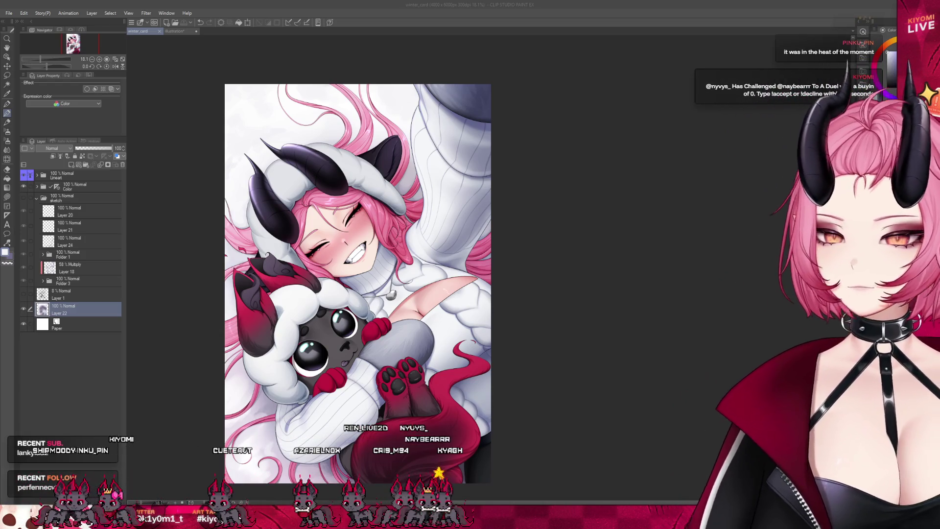
Step: Zoom in and out to review the finished girl-and-lamb artwork
scroll(357, 284, "down", 2)
scroll(358, 284, "up", 4)
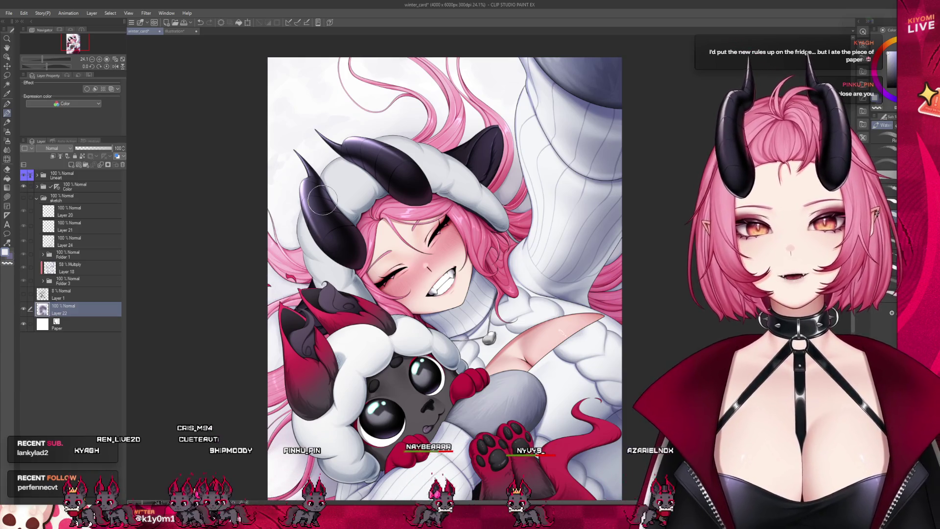
scroll(525, 63, "down", 2)
scroll(426, 98, "up", 3)
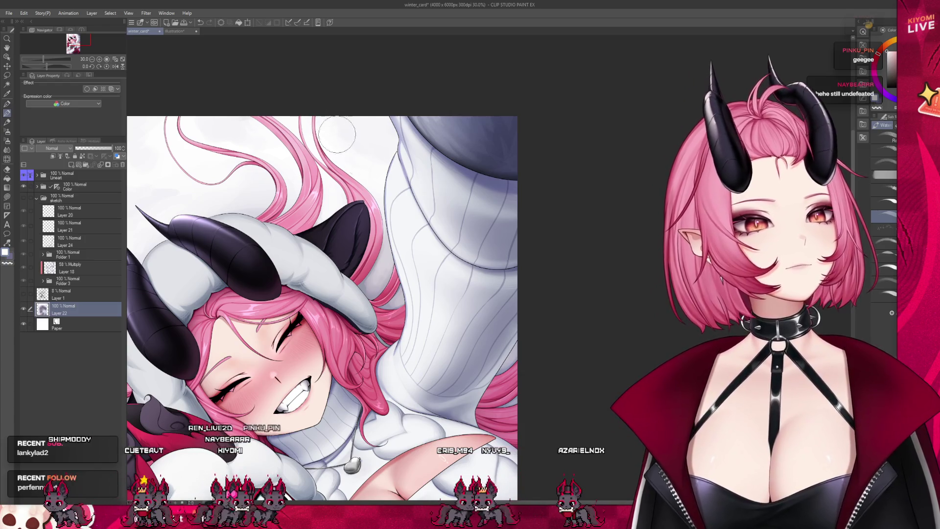
scroll(461, 153, "down", 4)
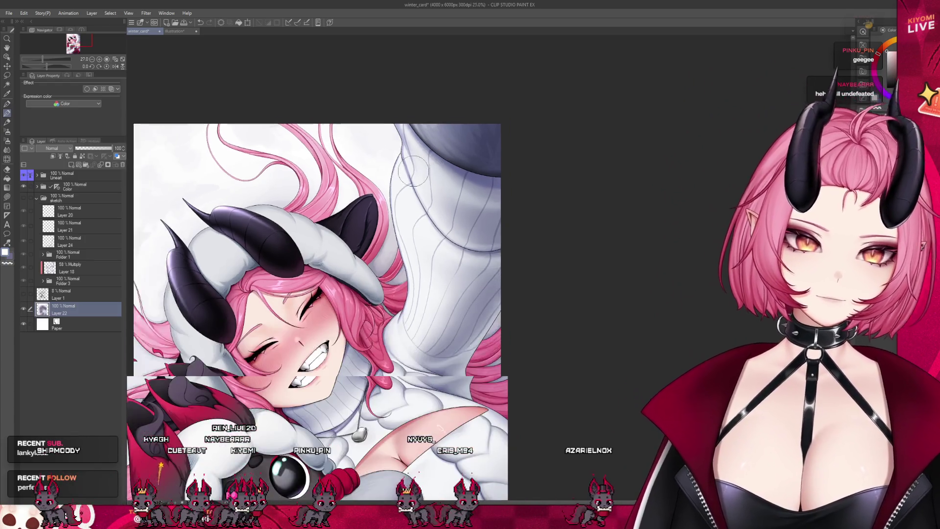
scroll(410, 173, "down", 1)
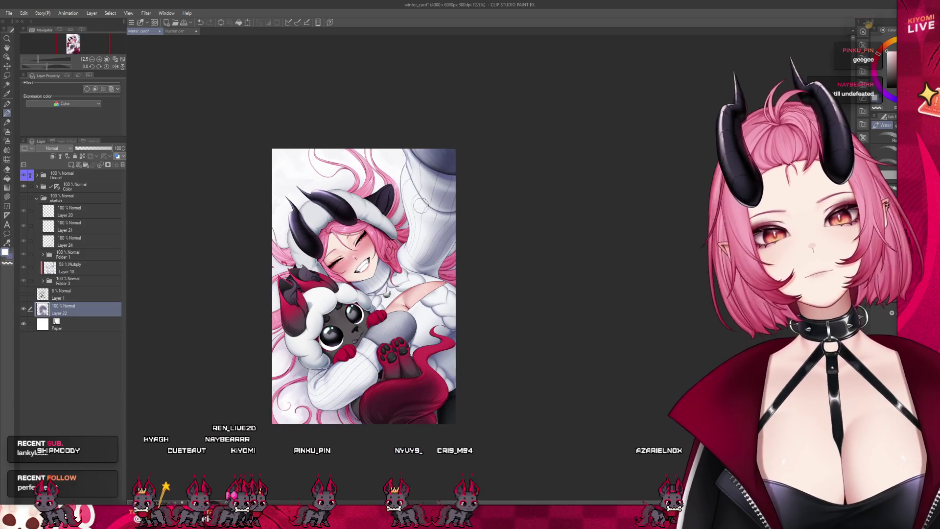
scroll(408, 269, "up", 2)
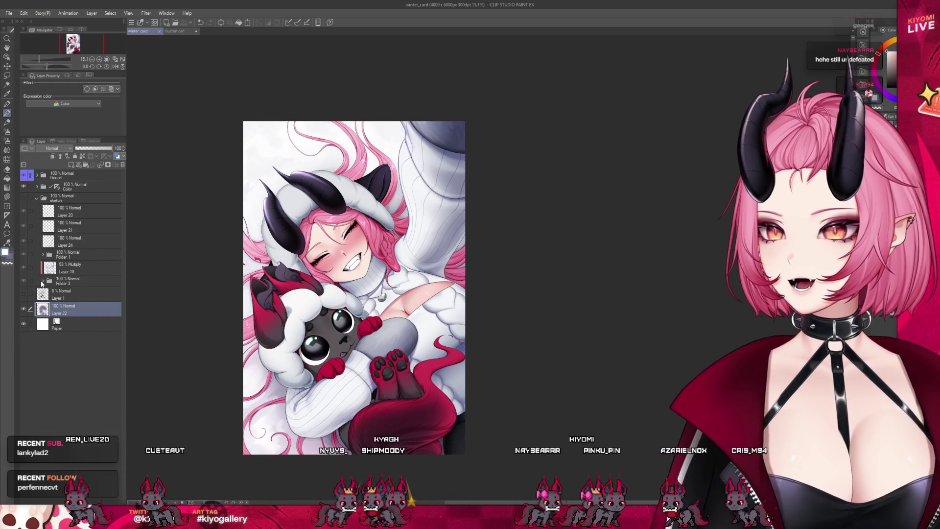
Step: Expand the Color and sweater folders and select Layer 54
left_click(42, 281)
left_click(79, 384)
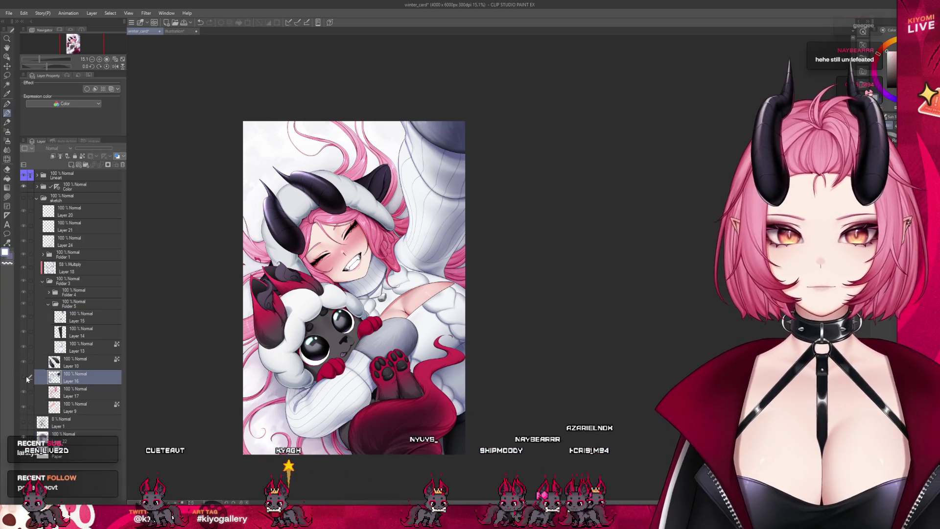
left_click(42, 281)
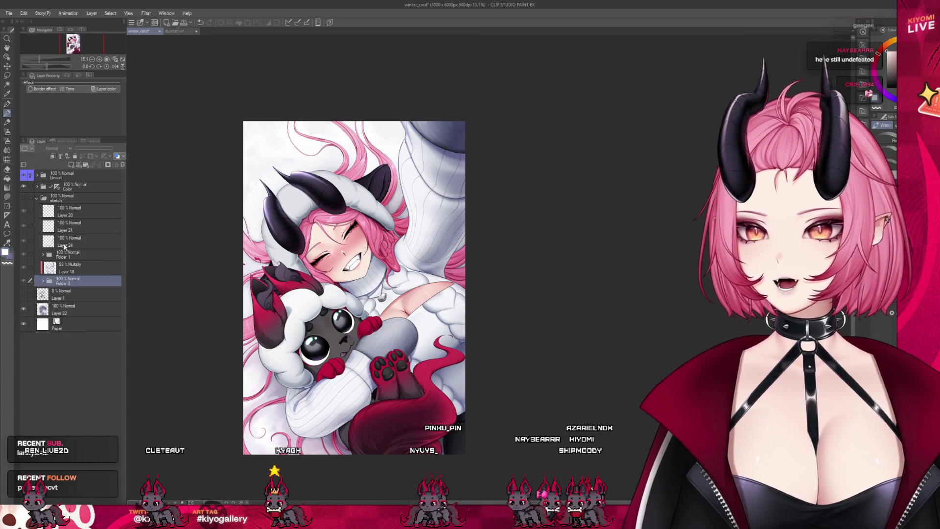
left_click(35, 198)
left_click(37, 186)
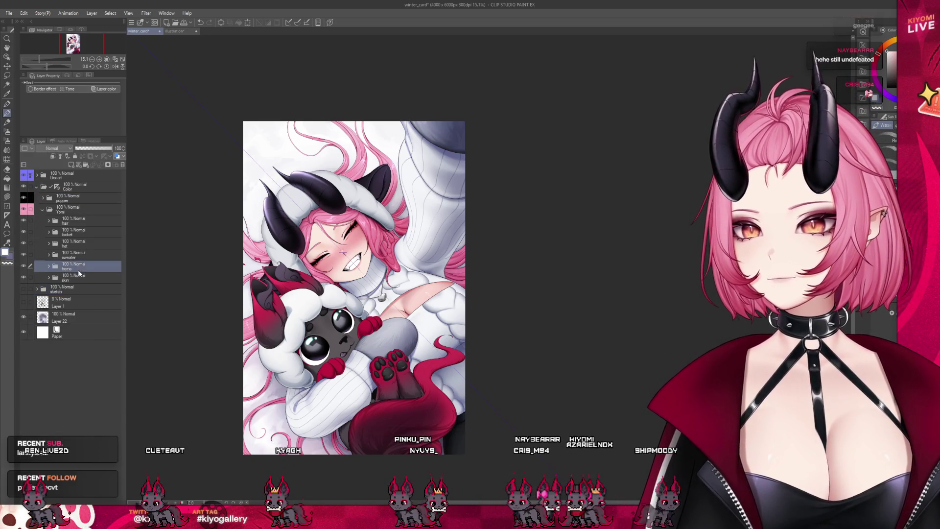
left_click(67, 255)
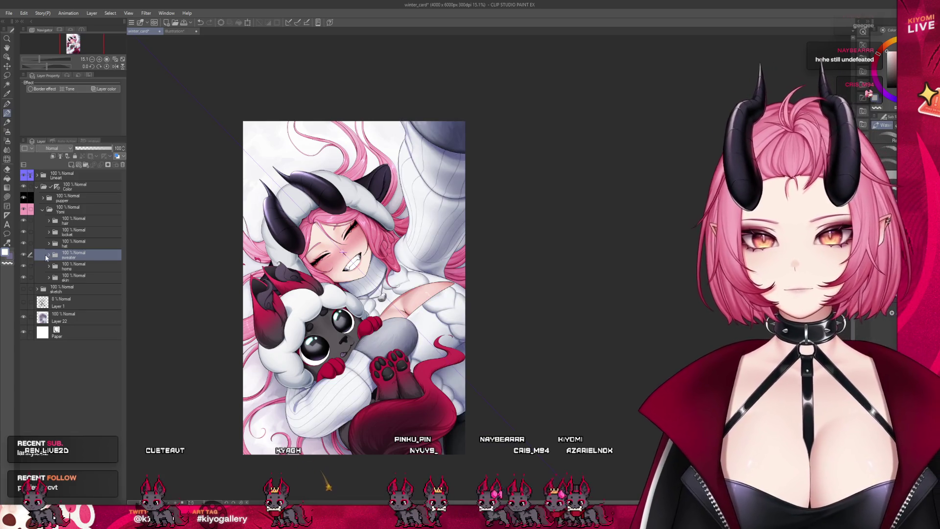
left_click(49, 255)
left_click(92, 280)
scroll(110, 357, "down", 2)
left_click(73, 379)
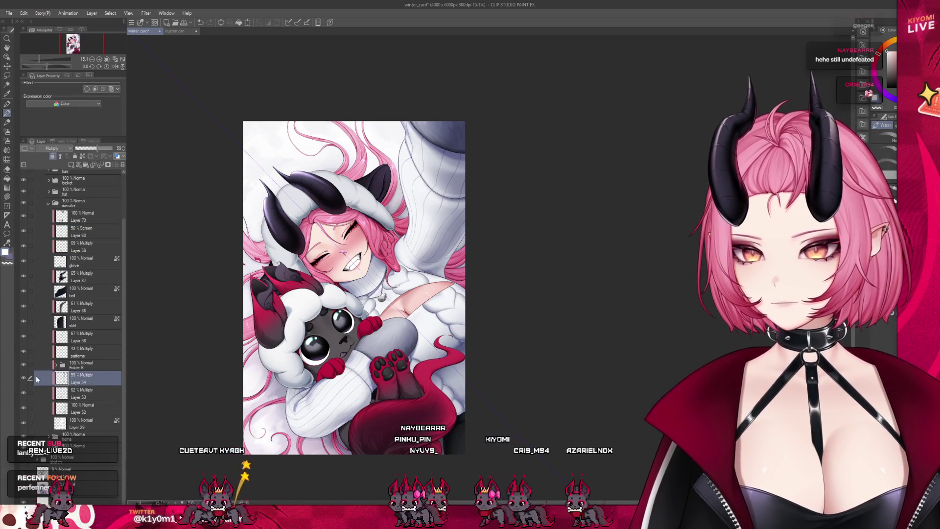
Step: Add an Overlay layer under the skirt layer, switch to Airbrush, and add a layer above it
left_click(71, 165)
left_click(54, 148)
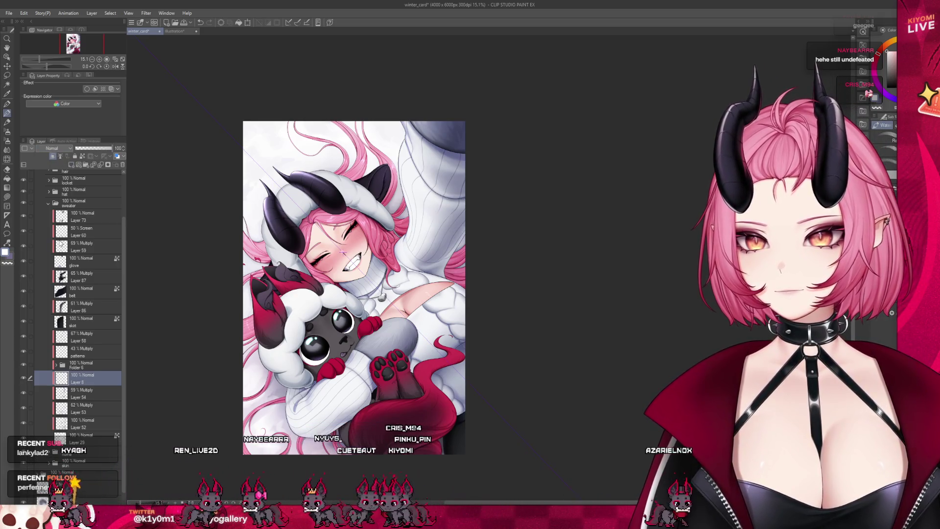
left_click(68, 125)
key("b")
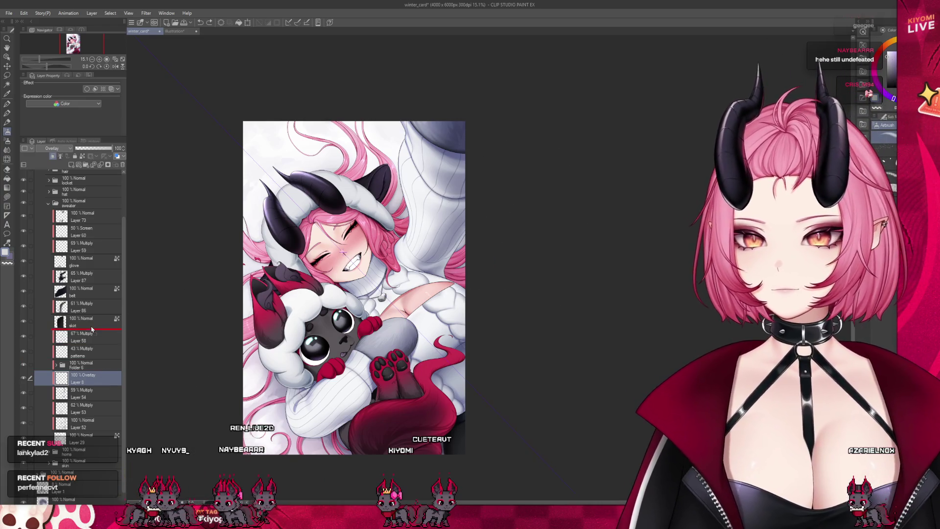
left_click_drag(91, 329, 108, 332)
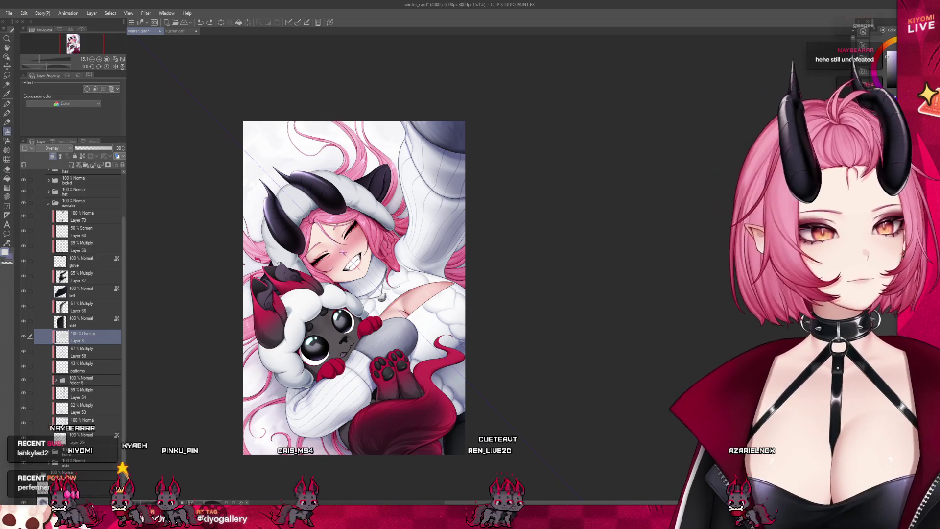
scroll(441, 184, "up", 2)
key("ctrl+shift+n")
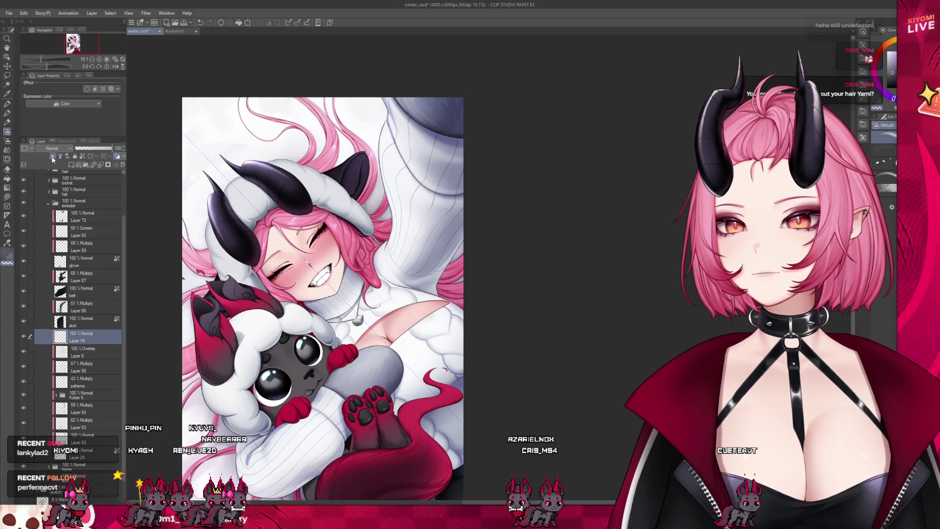
Step: Set the new Layer 19 above the Overlay layer to Multiply blending
left_click(52, 148)
left_click(54, 174)
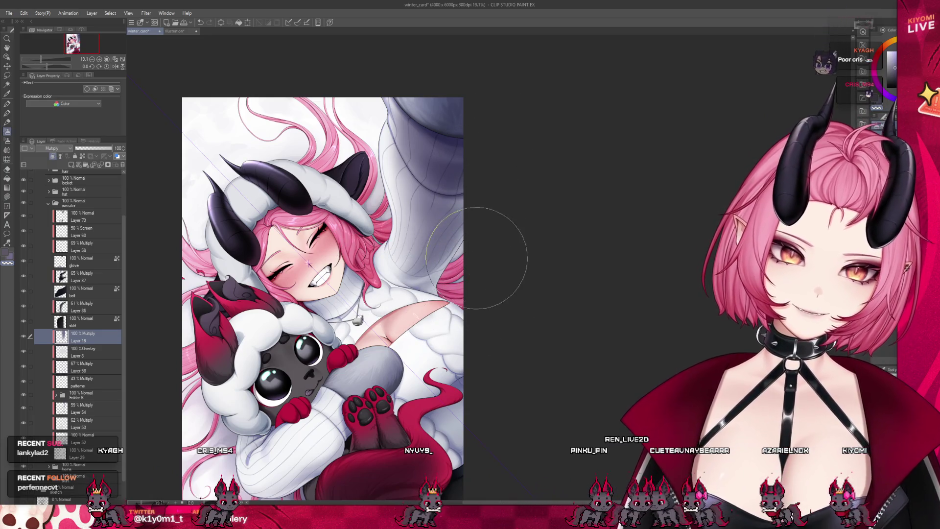
scroll(546, 185, "down", 1)
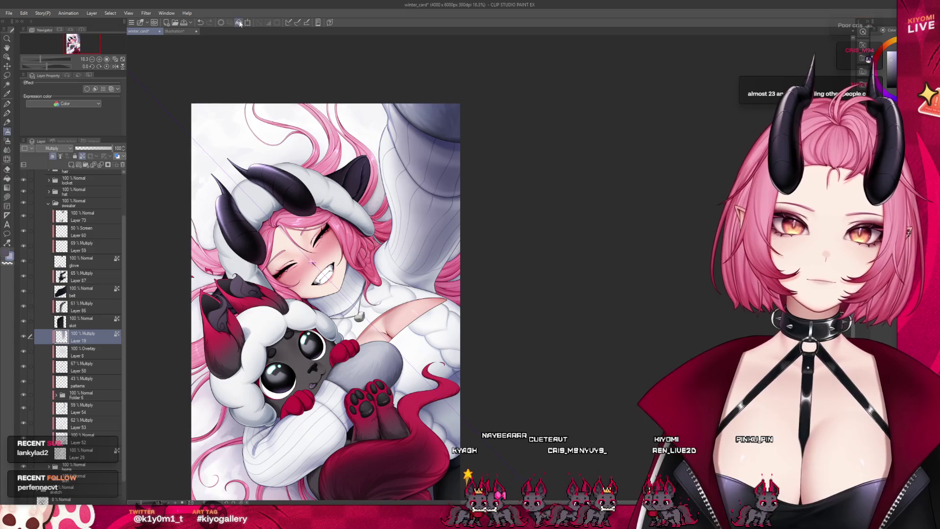
scroll(402, 212, "down", 2)
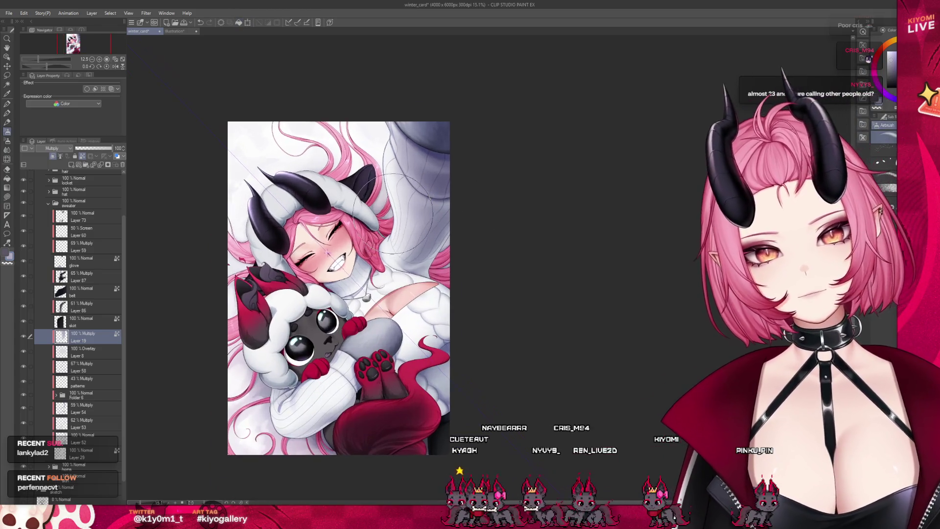
scroll(112, 307, "up", 3)
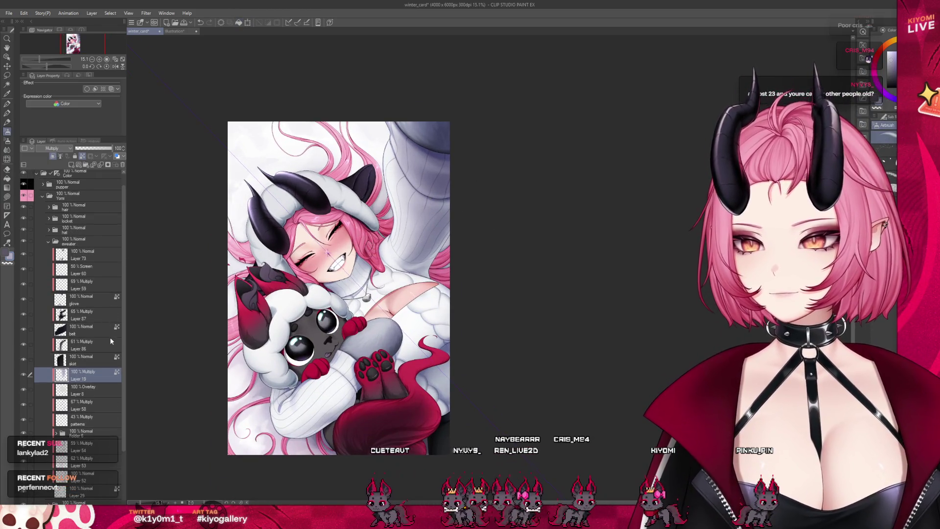
Step: Zoom out to review the whole illustration and make Overlay Layer 8 the active layer
scroll(126, 310, "up", 1)
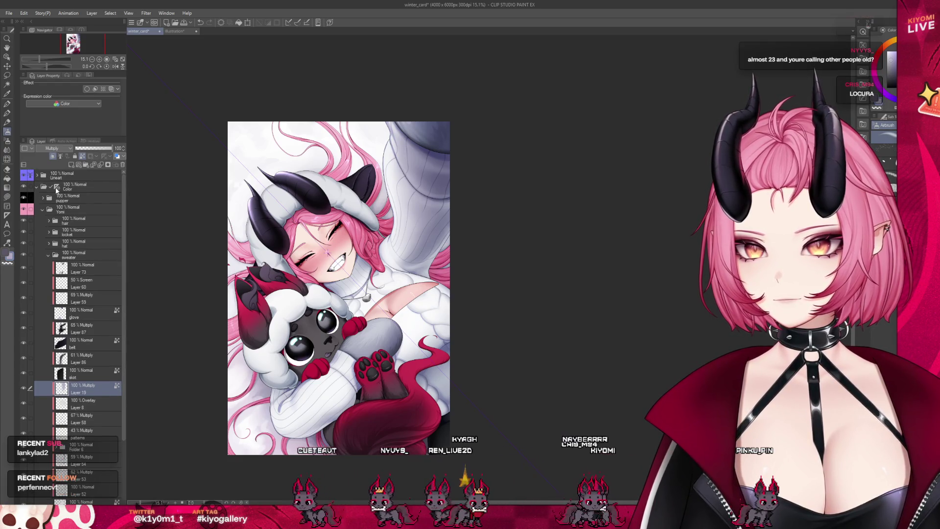
left_click(56, 189)
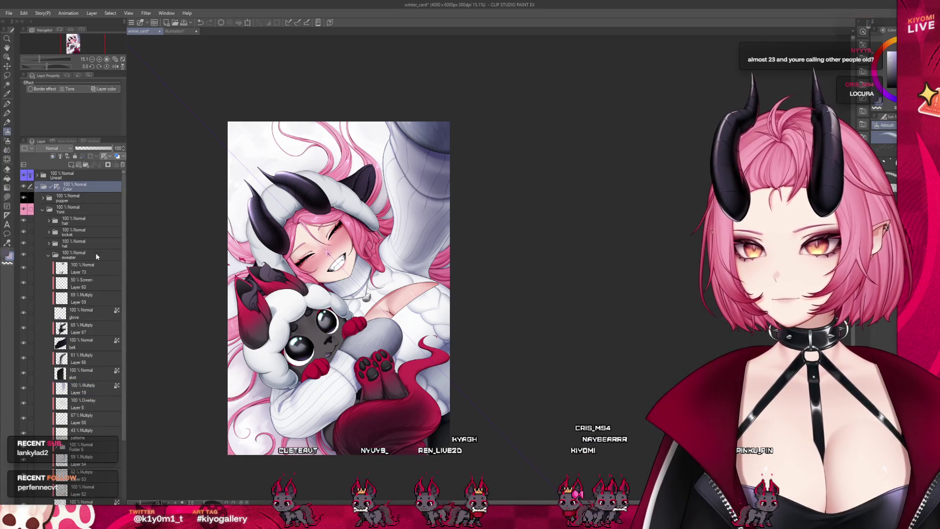
left_click(90, 385)
scroll(317, 256, "up", 1)
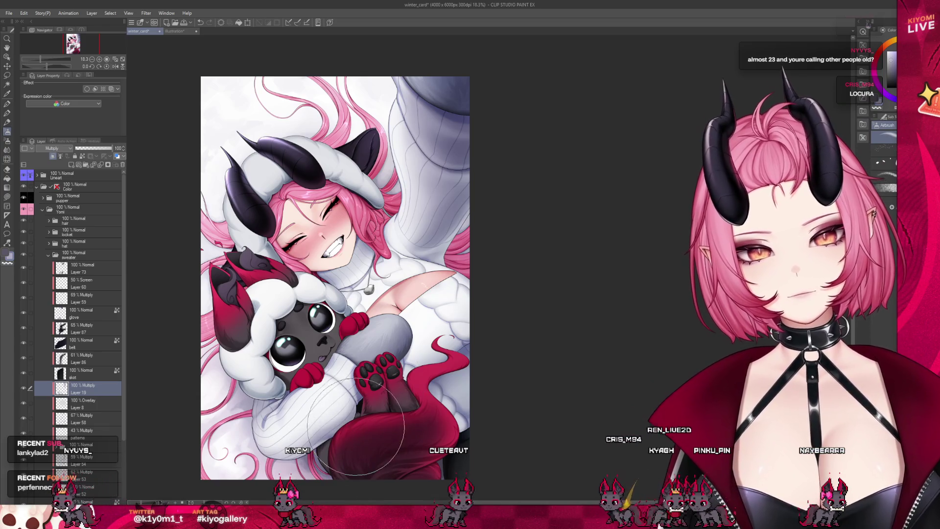
scroll(321, 320, "down", 1)
scroll(321, 321, "down", 1)
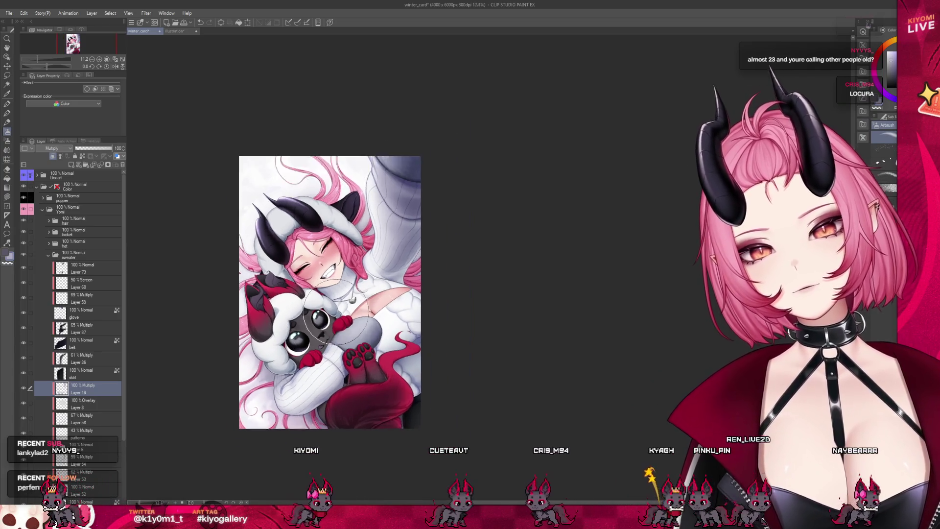
scroll(387, 289, "up", 2)
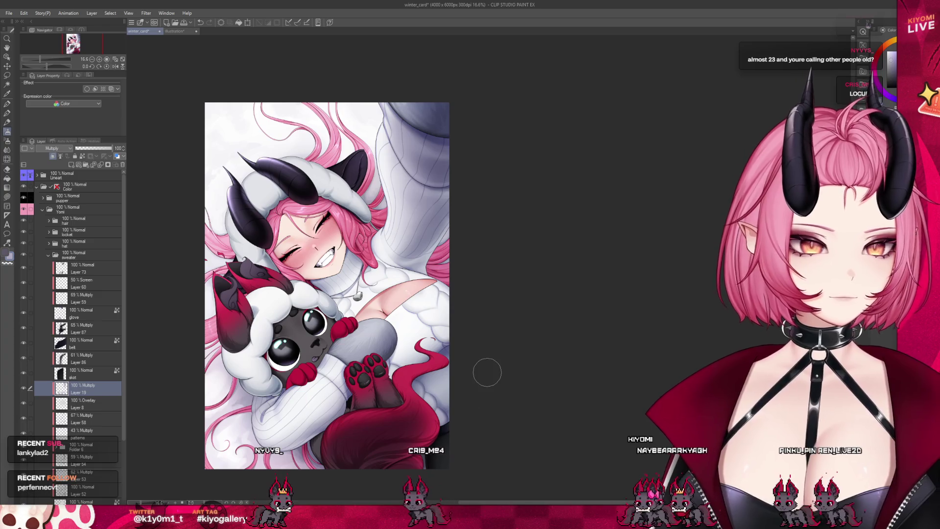
scroll(437, 323, "down", 2)
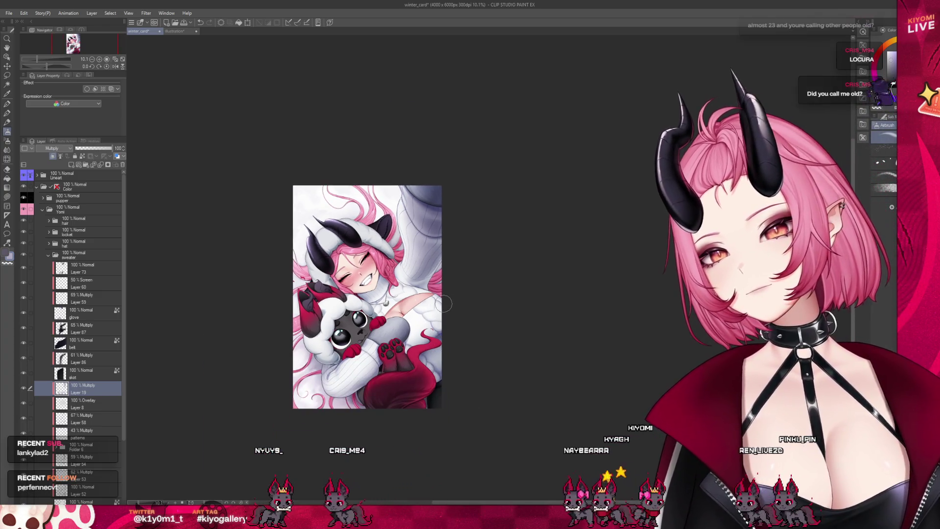
scroll(443, 304, "down", 1)
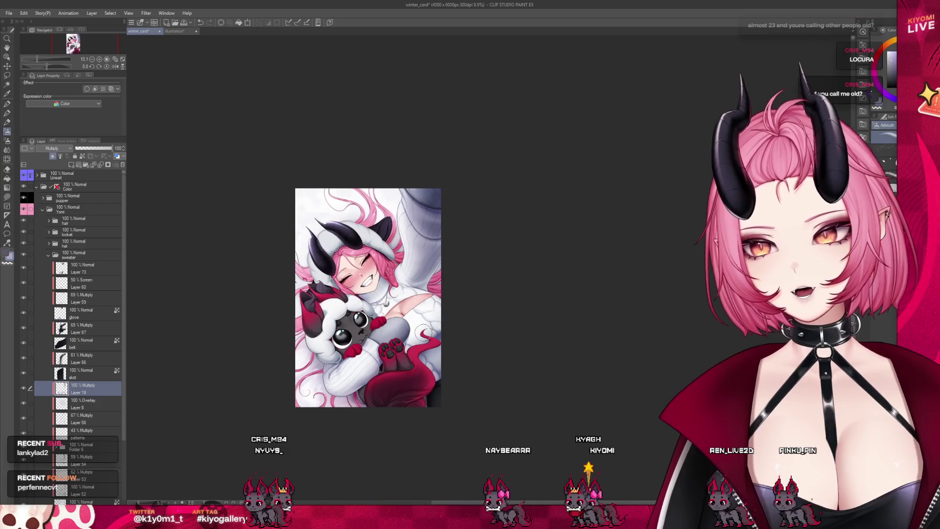
scroll(418, 321, "up", 4)
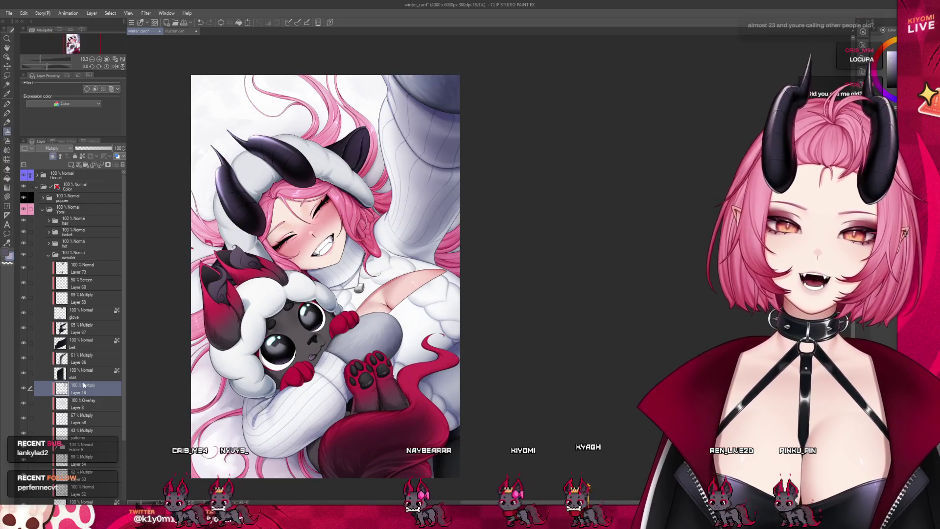
left_click(35, 409)
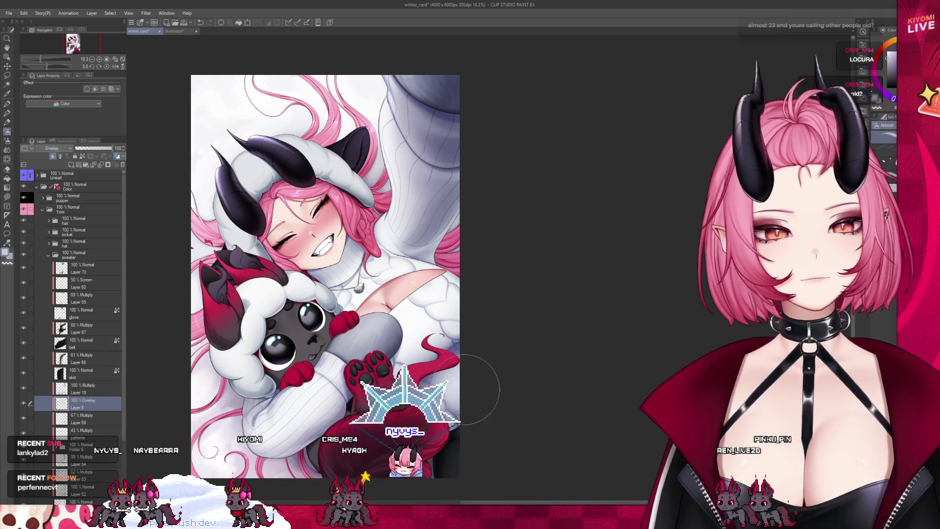
scroll(526, 320, "down", 3)
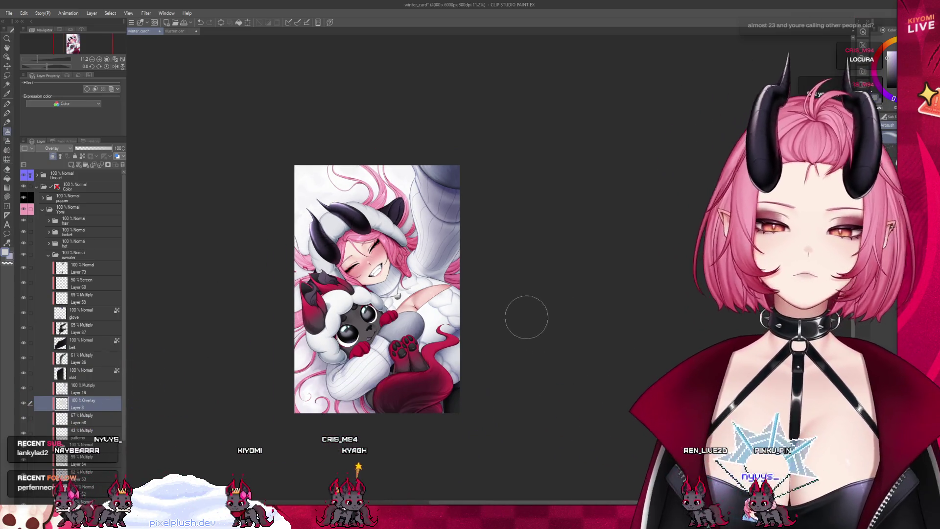
scroll(415, 266, "up", 1)
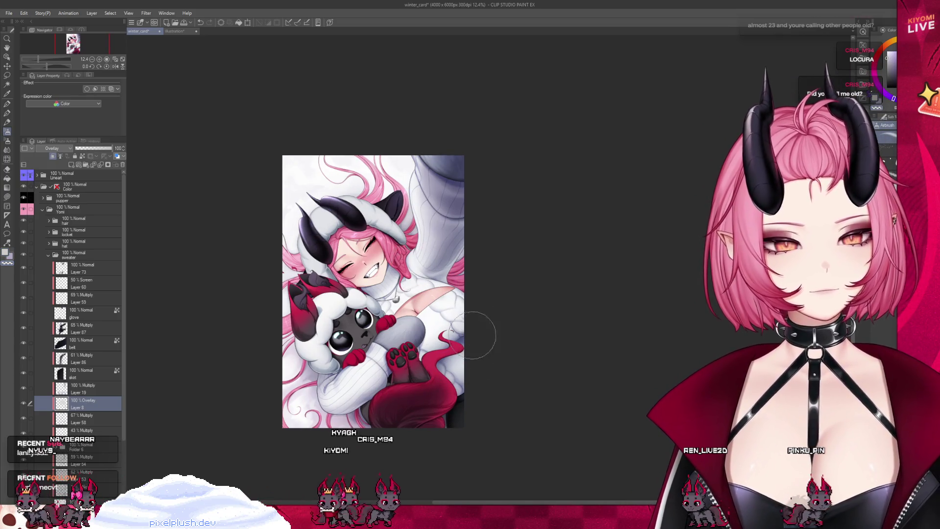
scroll(427, 314, "up", 2)
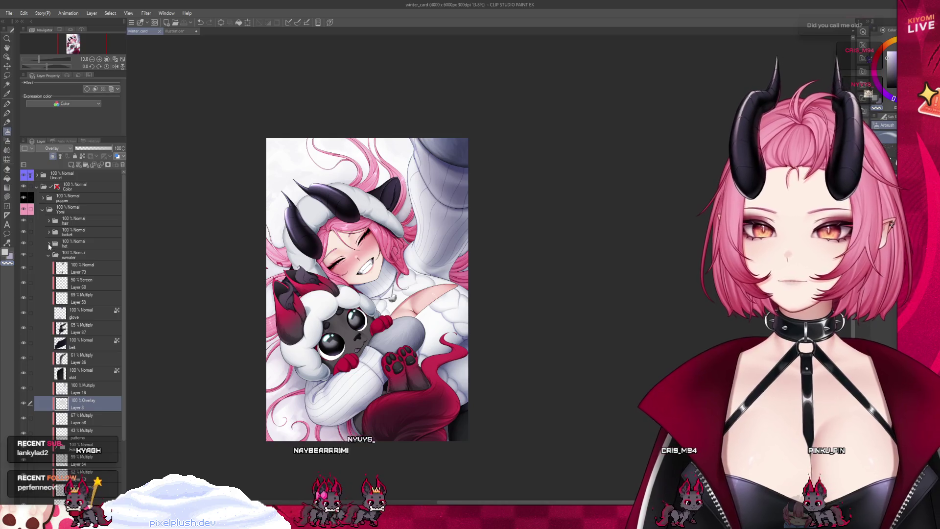
Step: Expand the hat folder, select Layer 61, and toggle its visibility off and back on
left_click(48, 242)
left_click(82, 260)
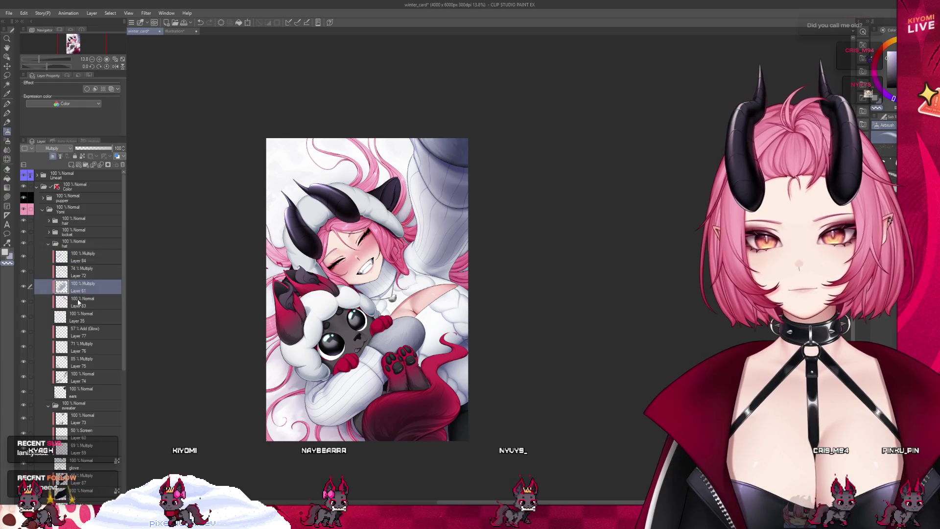
left_click(25, 317)
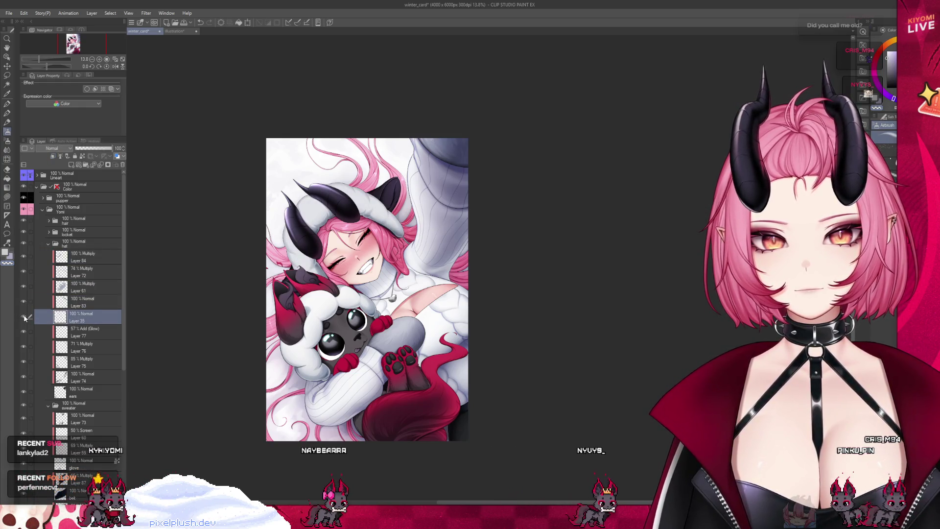
left_click(44, 289)
left_click(23, 287)
left_click(24, 287)
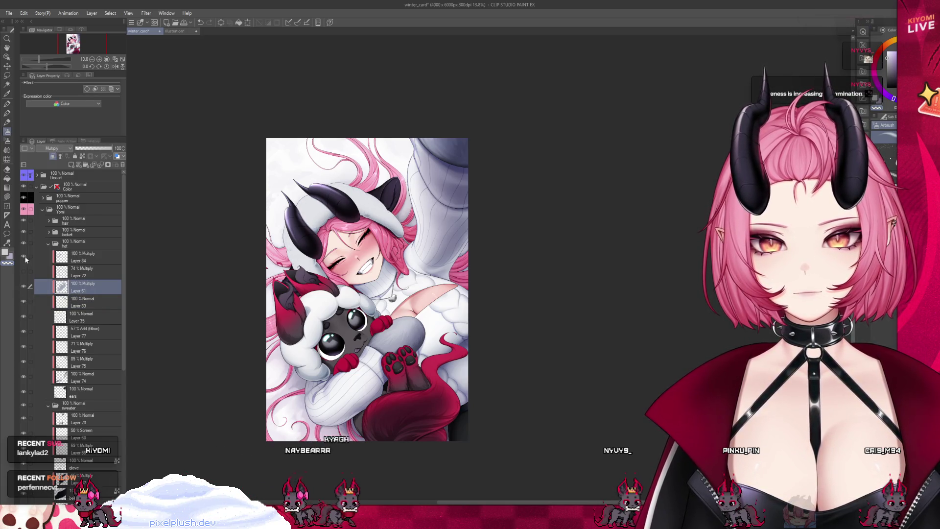
Step: Check Layers 83 and 61, settle on Layer 35, then collapse the hat folder
scroll(352, 307, "up", 3)
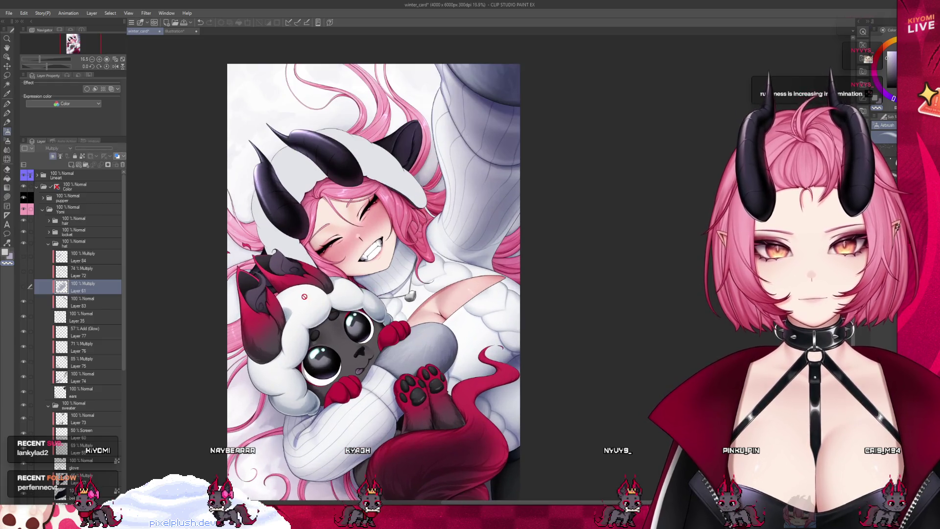
left_click(71, 303)
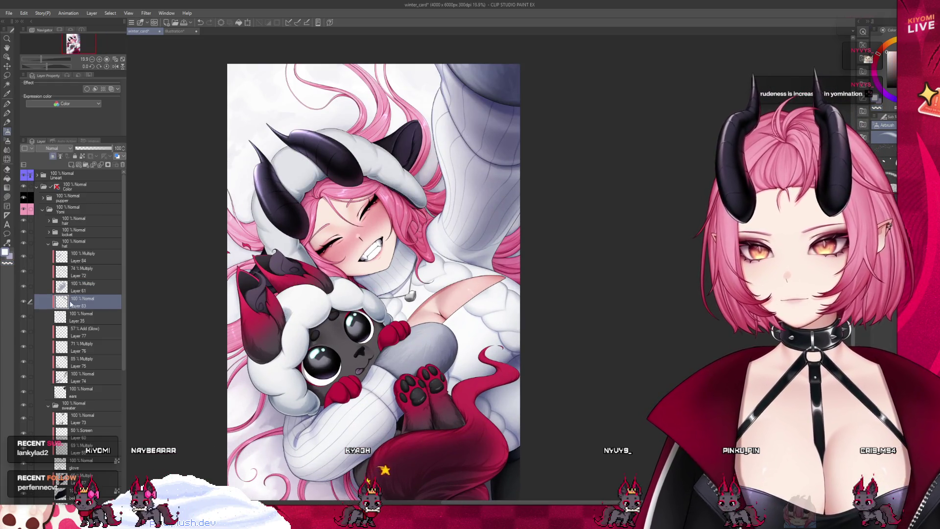
left_click(71, 287)
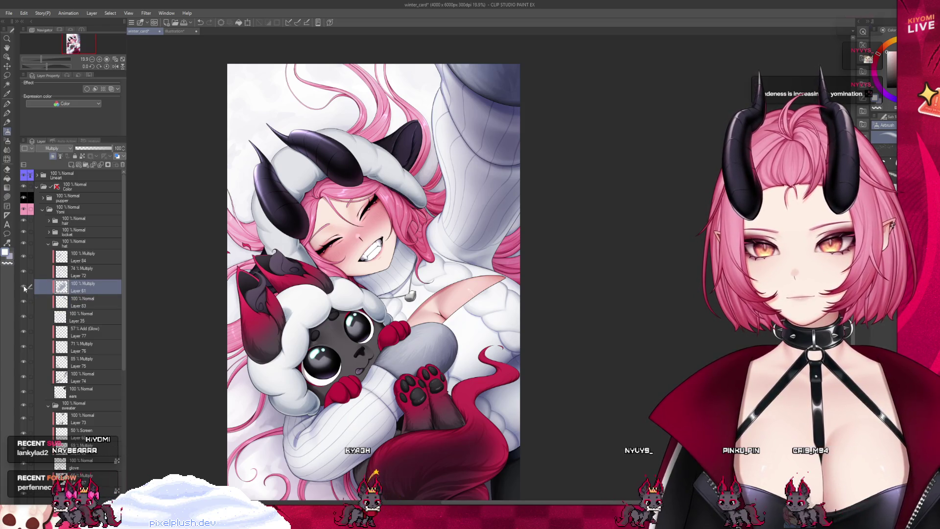
left_click(76, 318)
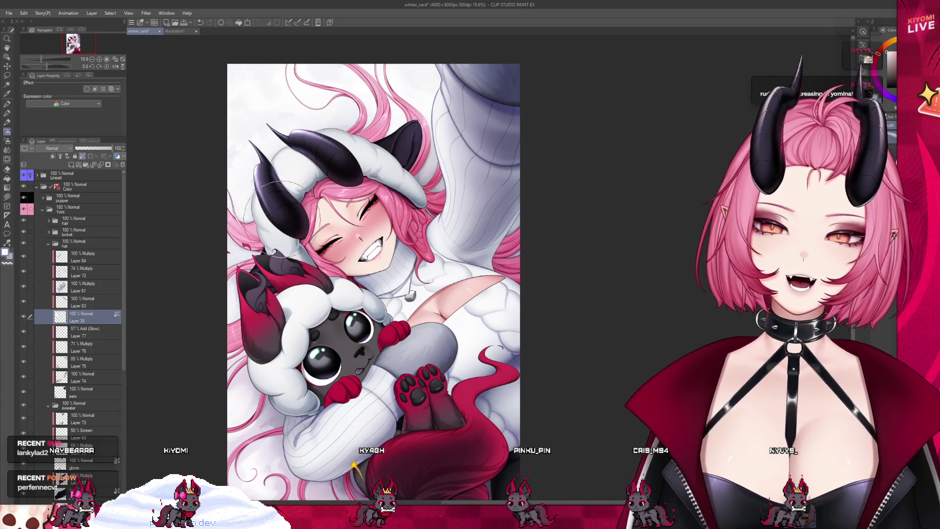
scroll(256, 231, "down", 1)
scroll(257, 231, "down", 4)
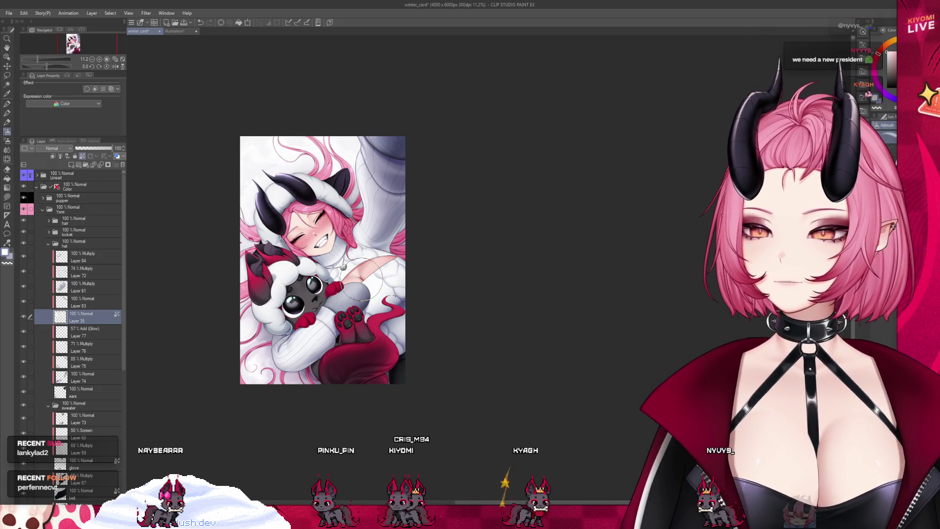
scroll(362, 275, "up", 4)
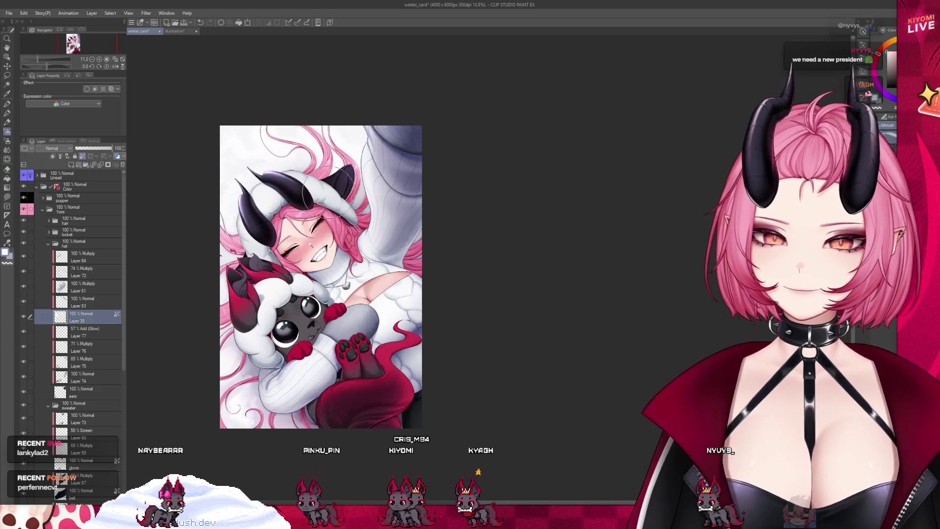
scroll(298, 214, "down", 2)
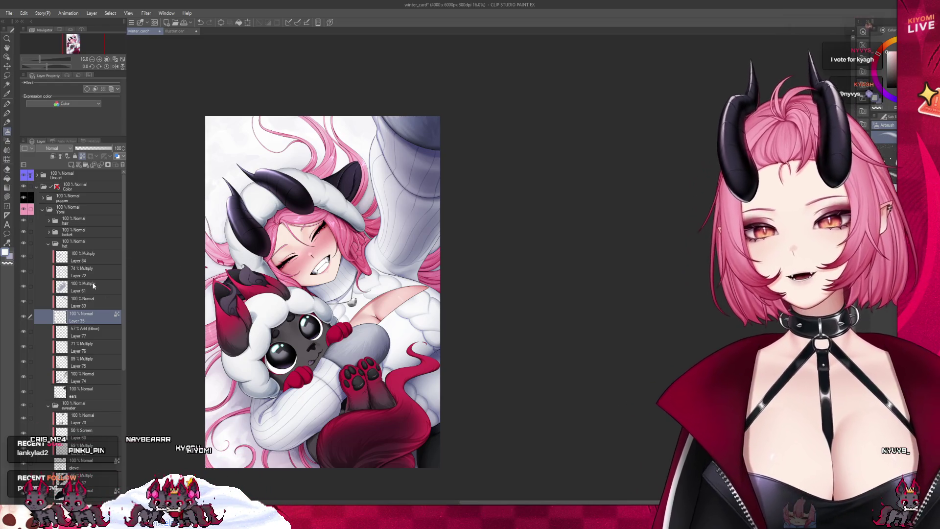
left_click(47, 244)
Step: Collapse the sweater folder, open pupper > fur, and add a new layer above Layer 67
left_click(50, 254)
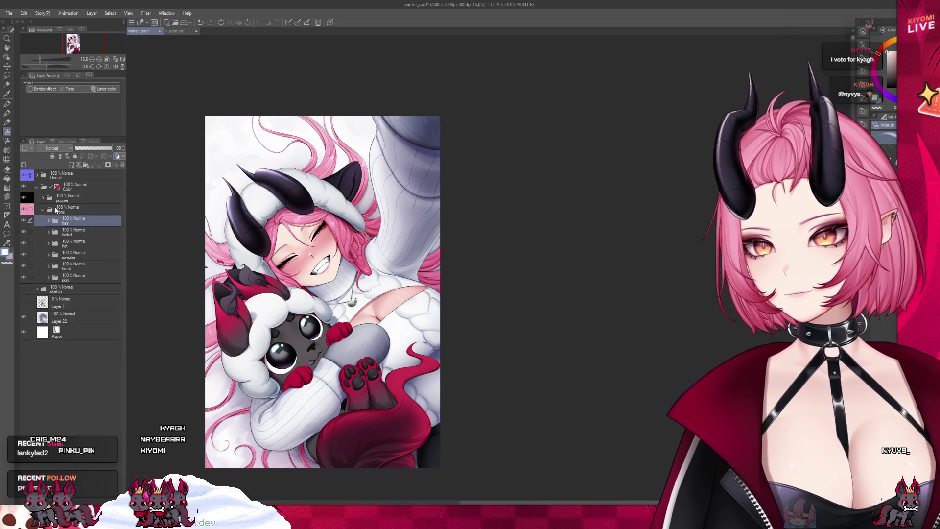
left_click(44, 199)
left_click(83, 222)
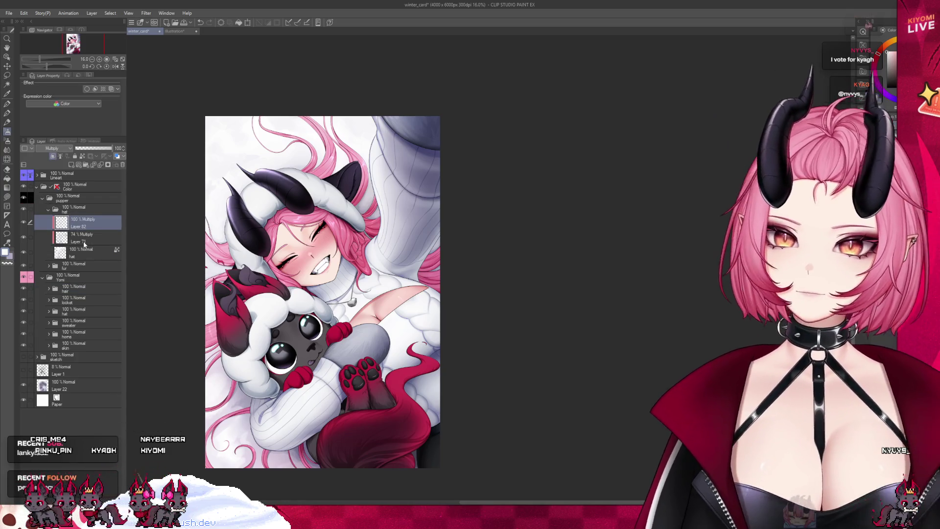
left_click(73, 266)
left_click(48, 266)
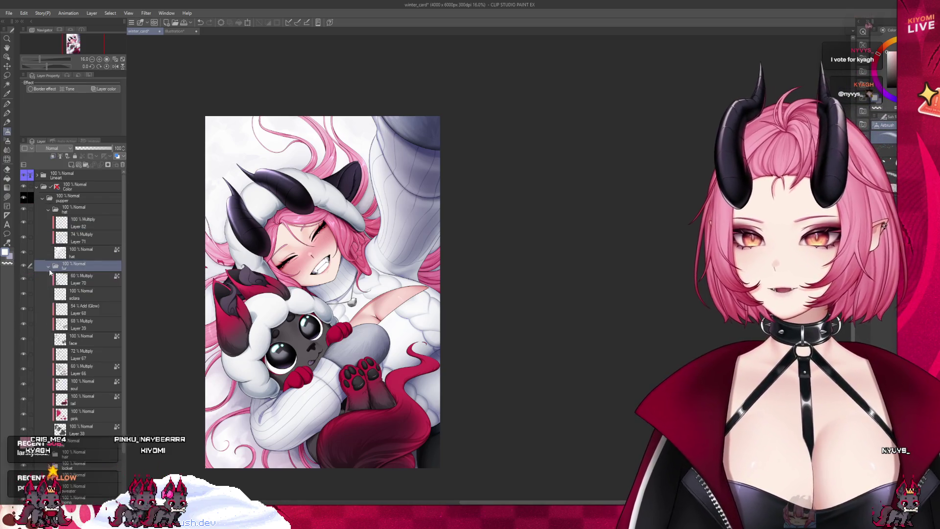
left_click(83, 280)
left_click(78, 356)
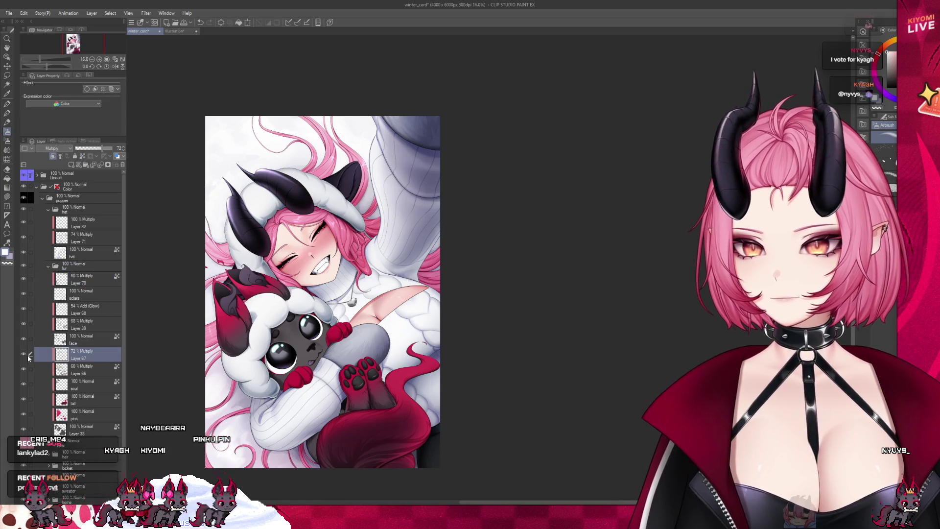
left_click(72, 166)
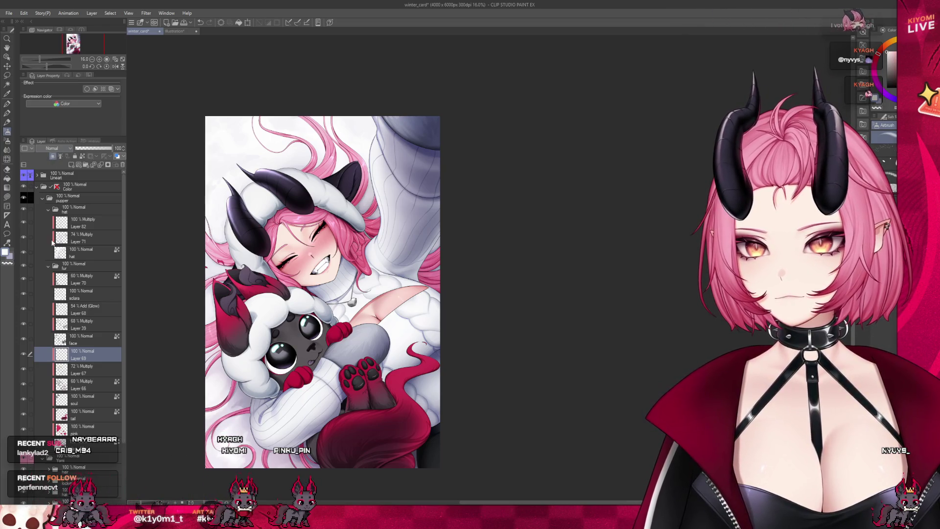
scroll(254, 196, "down", 1)
scroll(274, 274, "up", 4)
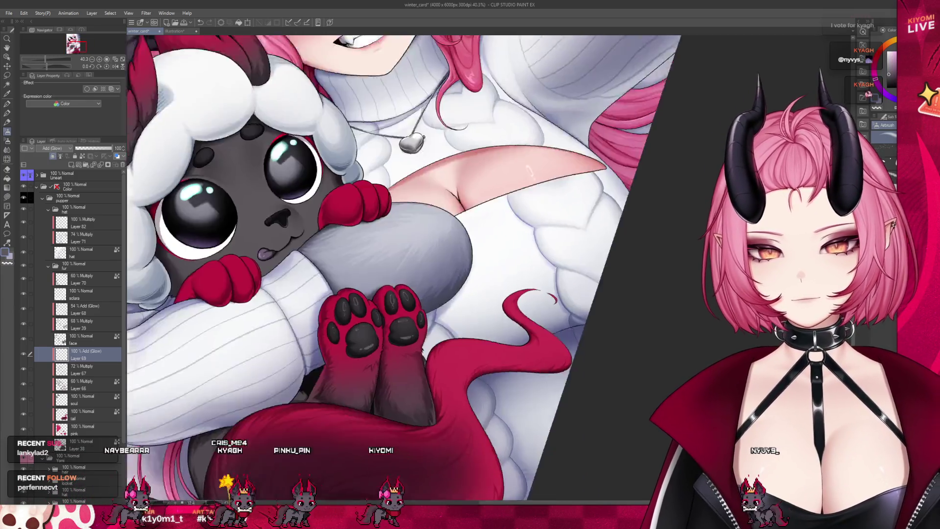
scroll(231, 279, "up", 2)
scroll(386, 369, "down", 2)
scroll(385, 370, "up", 4)
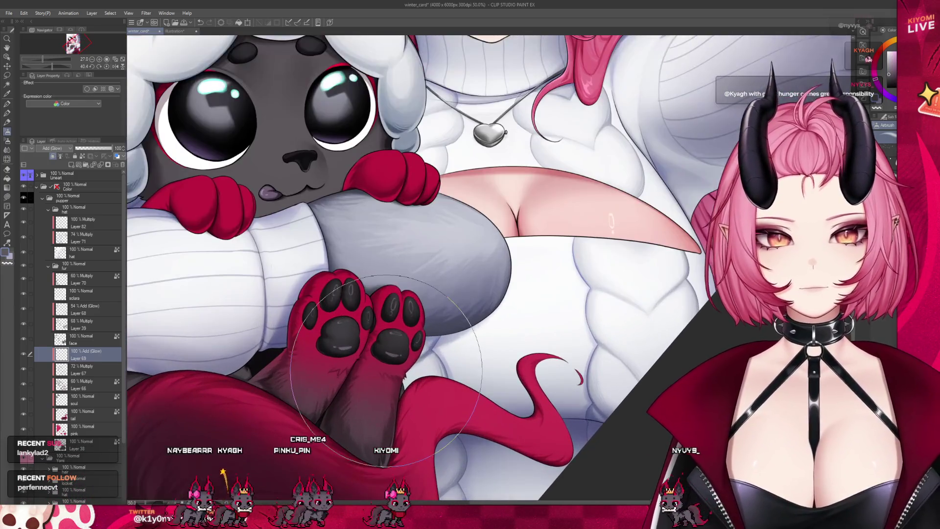
scroll(385, 370, "up", 1)
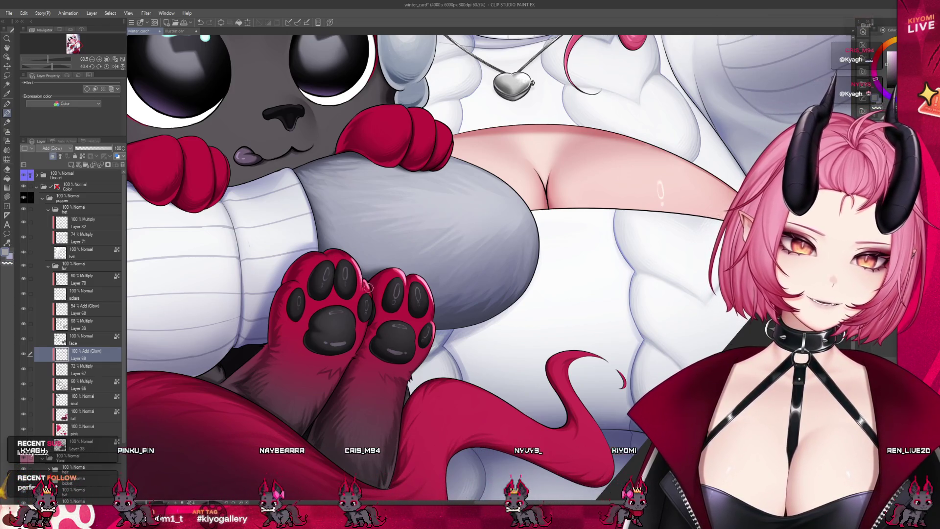
left_click(94, 148)
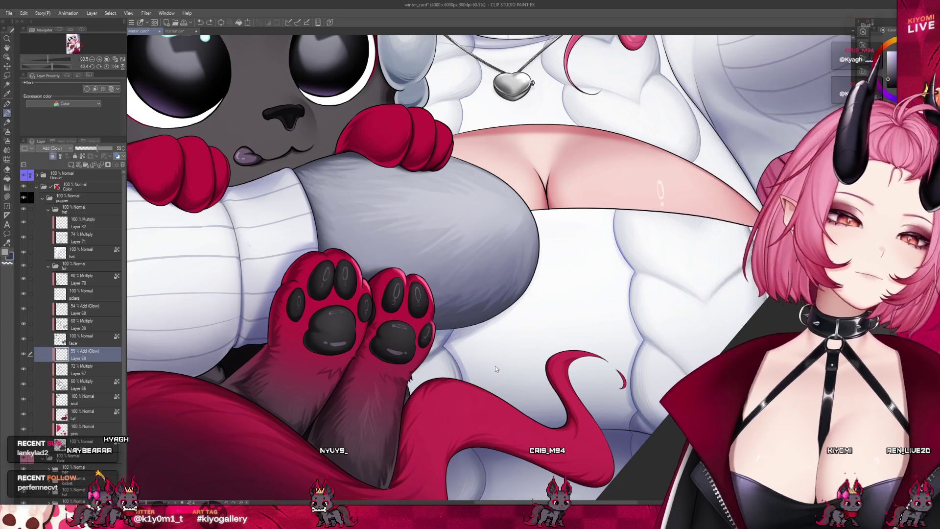
scroll(496, 368, "down", 3)
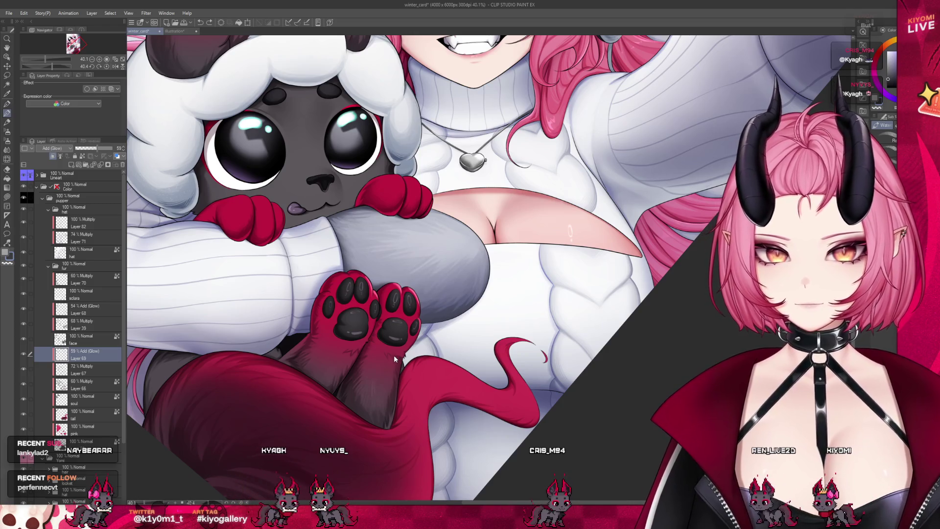
scroll(394, 354, "up", 3)
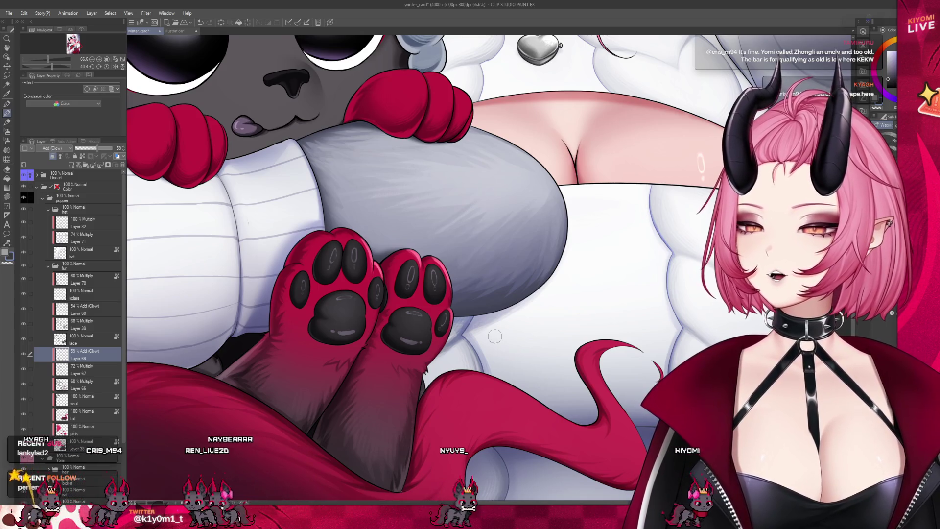
scroll(494, 335, "down", 2)
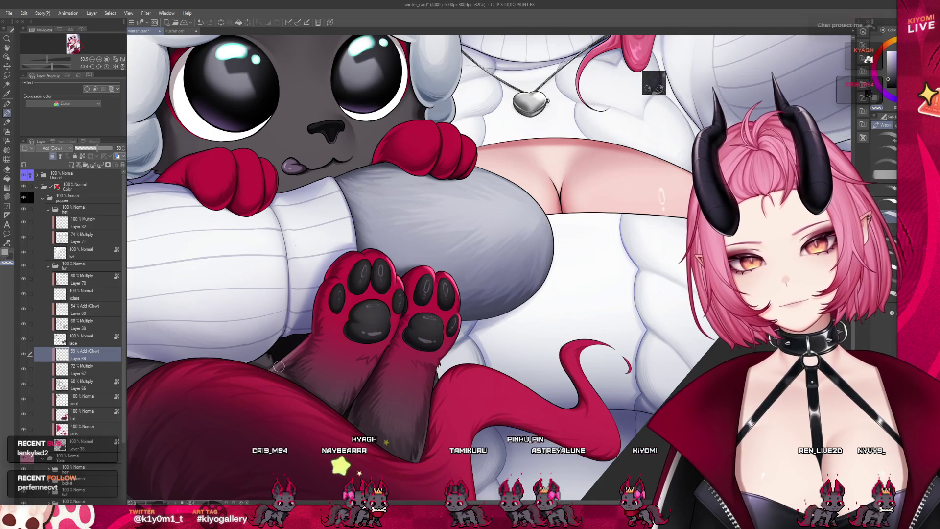
scroll(420, 291, "down", 5)
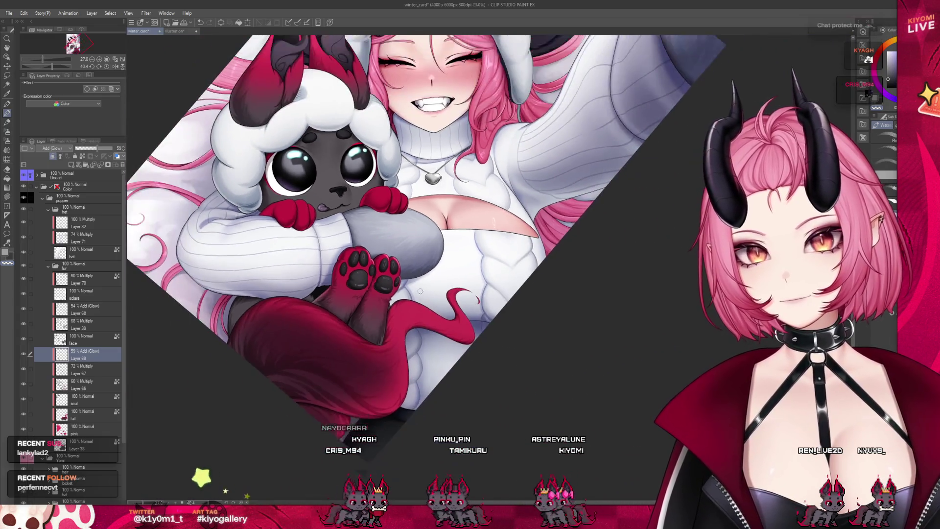
Step: Move from the Airbrush to the Brush tool's Water(color) sub tool
scroll(420, 291, "up", 6)
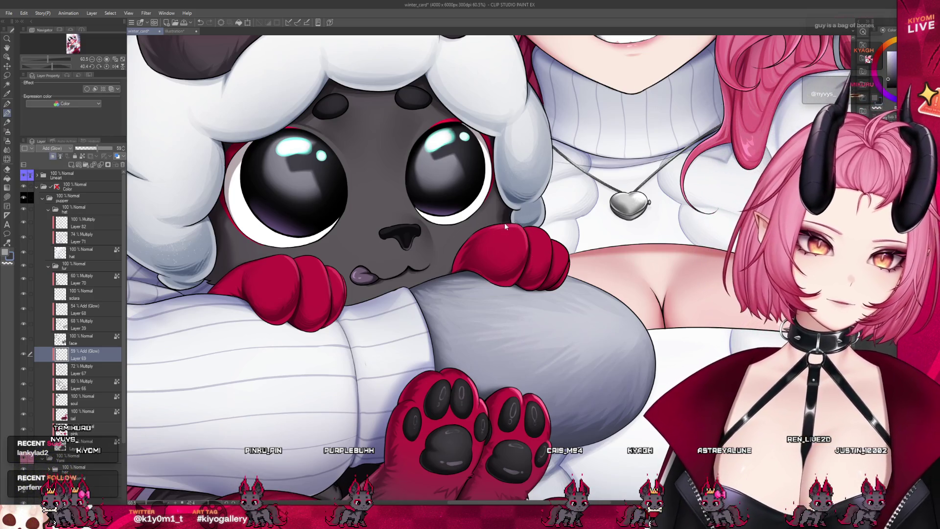
scroll(488, 213, "down", 5)
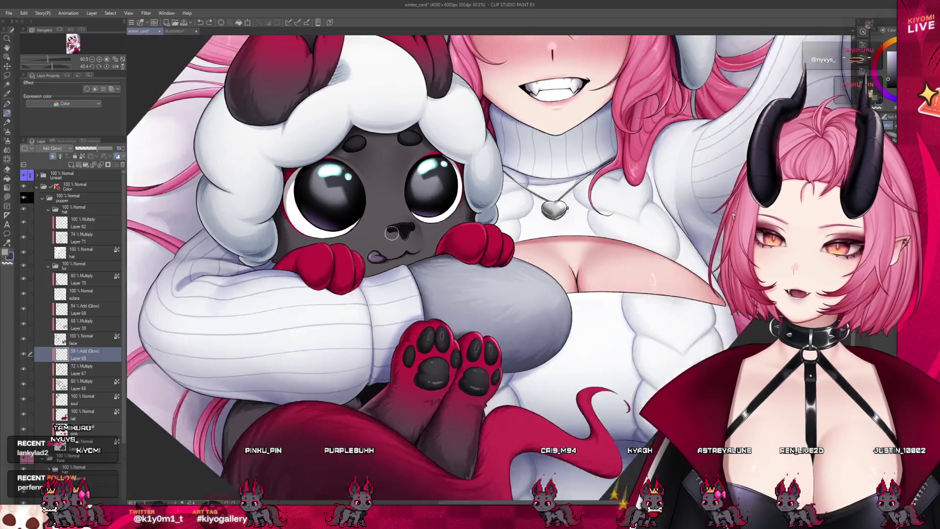
scroll(431, 237, "up", 5)
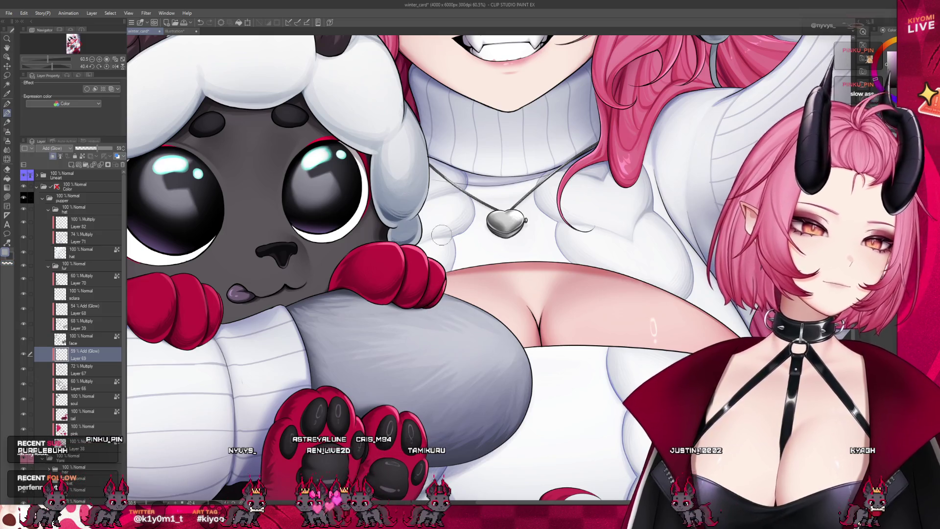
scroll(441, 235, "down", 3)
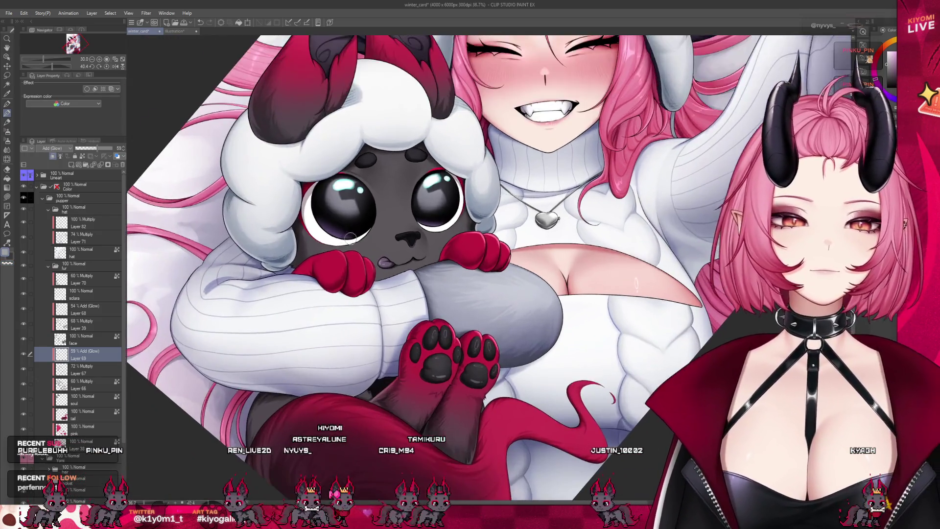
scroll(350, 239, "up", 2)
left_click(7, 132)
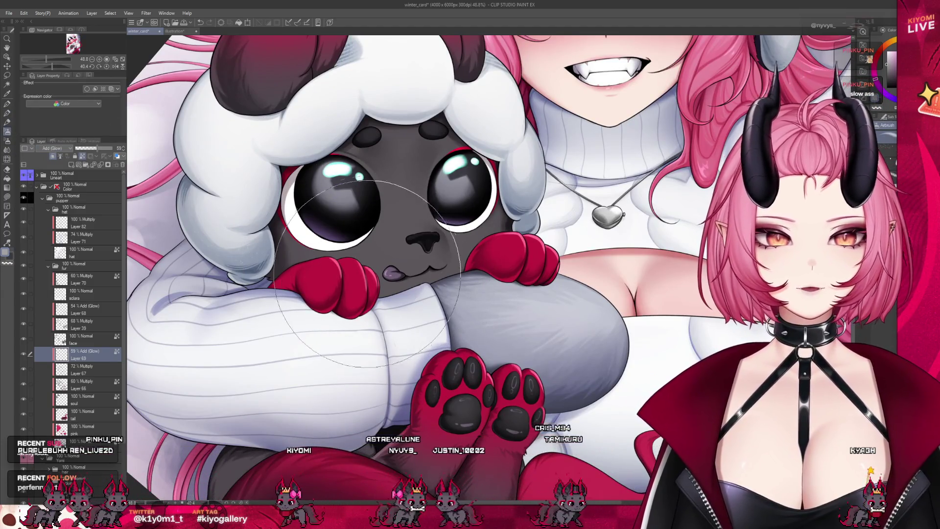
left_click(7, 113)
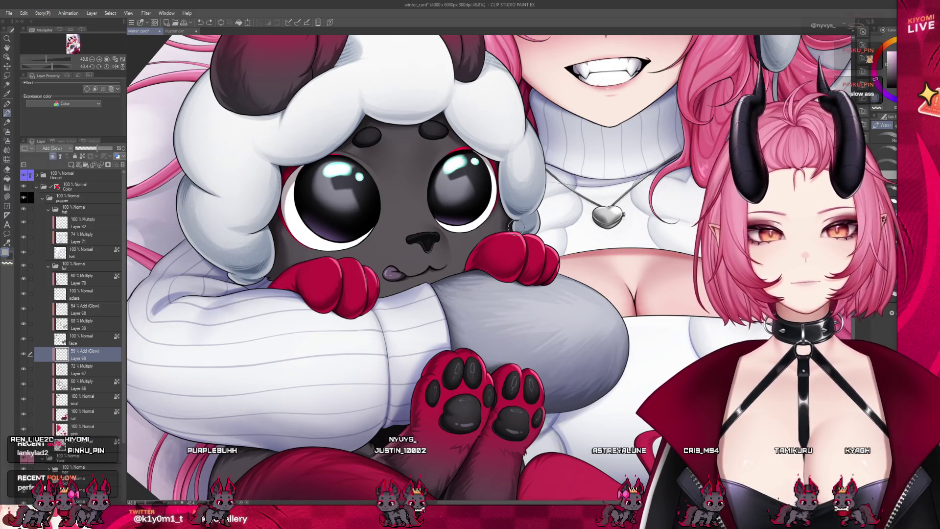
Step: Paint a soft light glow above the sheep plush's dark nose, brightening the muzzle
scroll(521, 223, "up", 1)
scroll(521, 220, "up", 4)
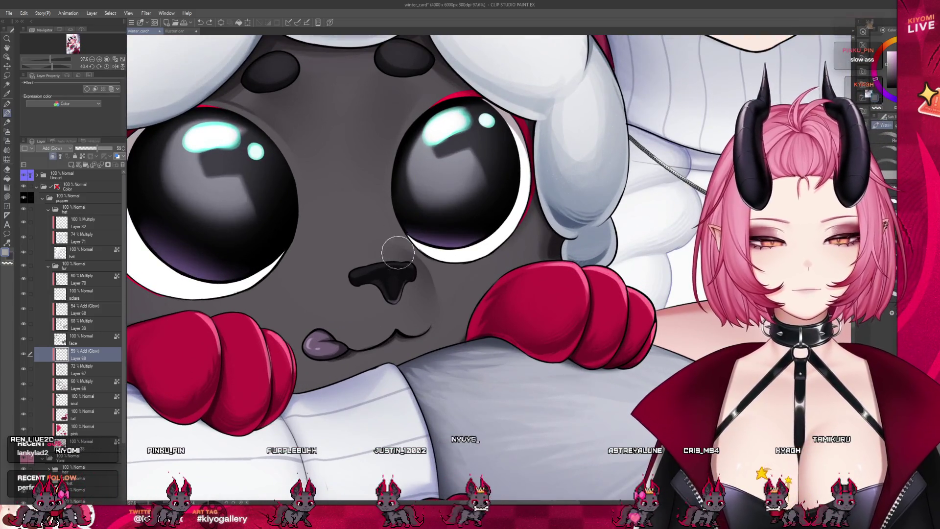
left_click_drag(394, 327, 388, 335)
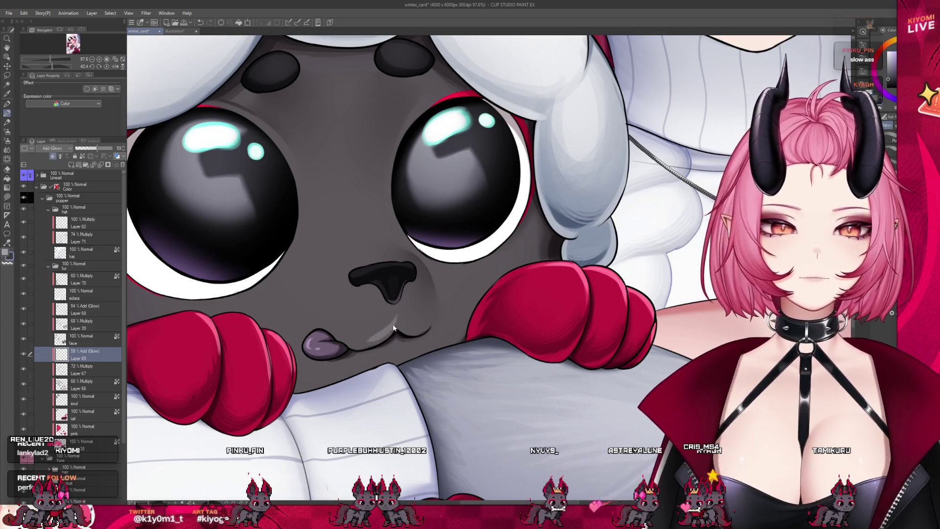
scroll(445, 278, "down", 4)
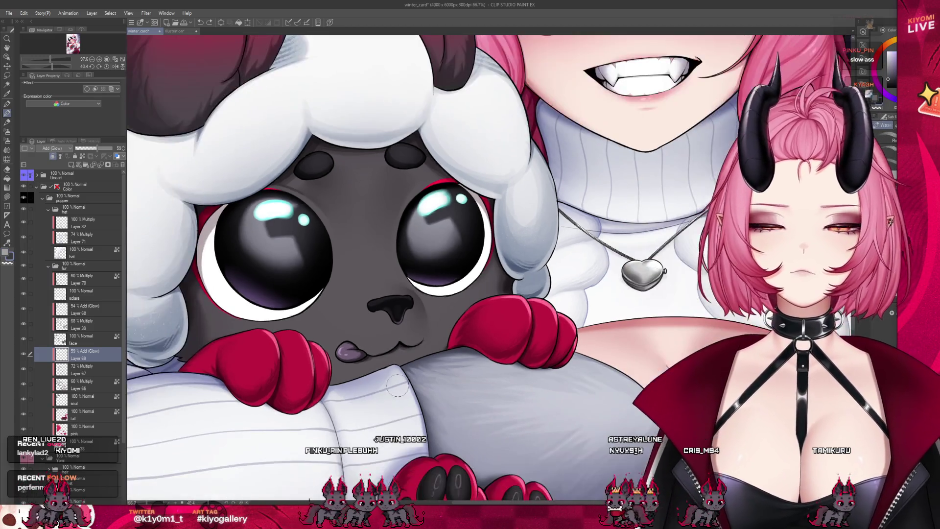
scroll(345, 275, "up", 2)
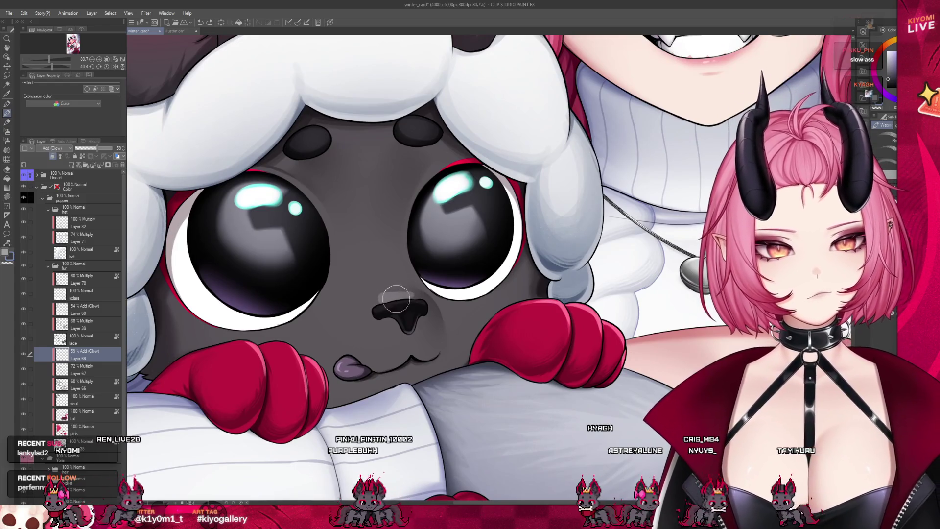
left_click_drag(396, 298, 404, 298)
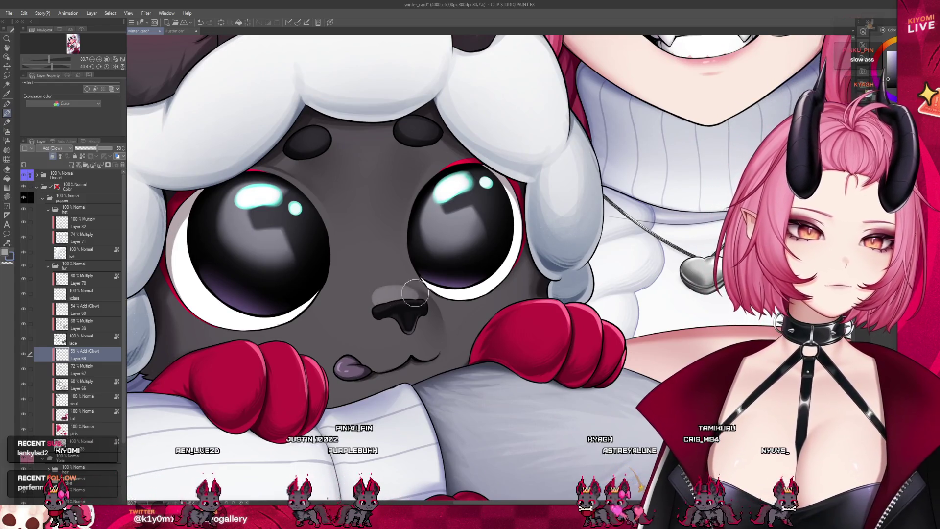
mouse_move(407, 301)
left_mouse_down()
mouse_move(422, 299)
mouse_move(378, 273)
left_mouse_up()
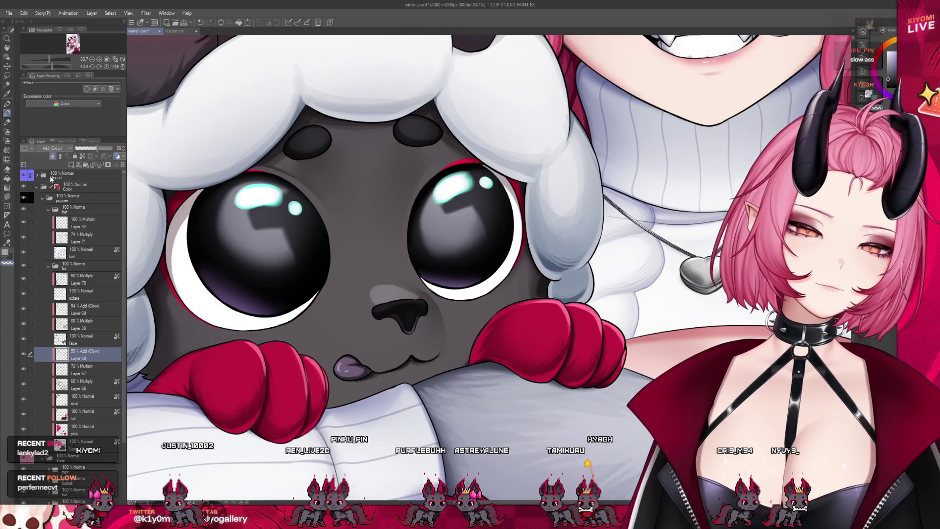
left_click(10, 149)
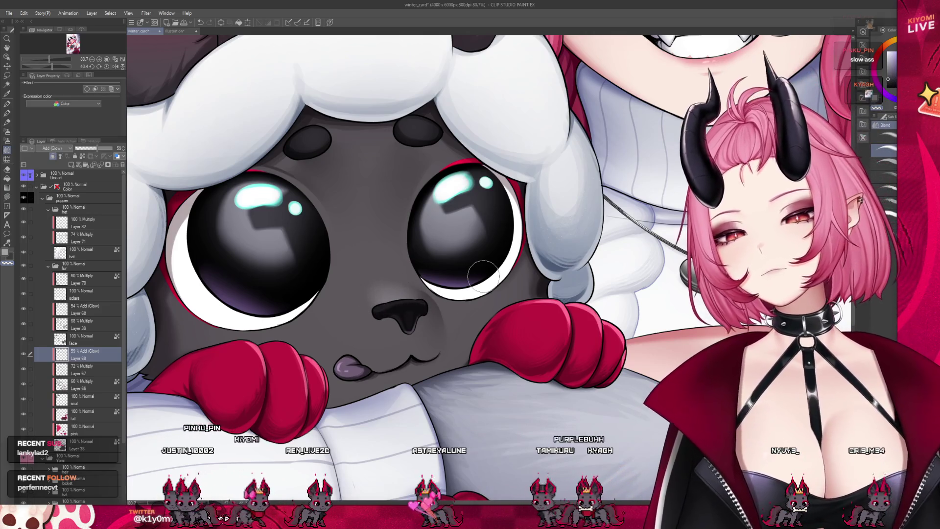
scroll(416, 291, "down", 3)
scroll(432, 286, "down", 4)
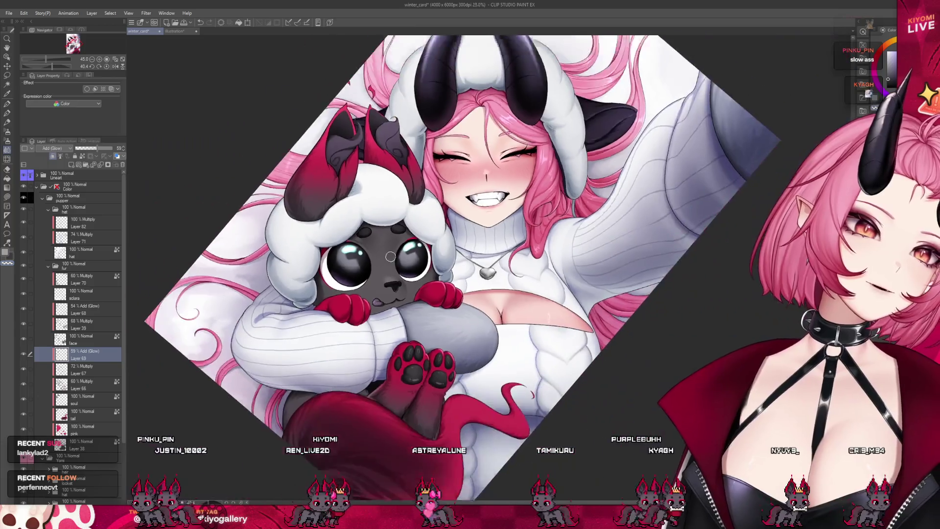
Step: Reselect the Airbrush tool and zoom around the canvas to inspect the girl's face
scroll(393, 251, "up", 4)
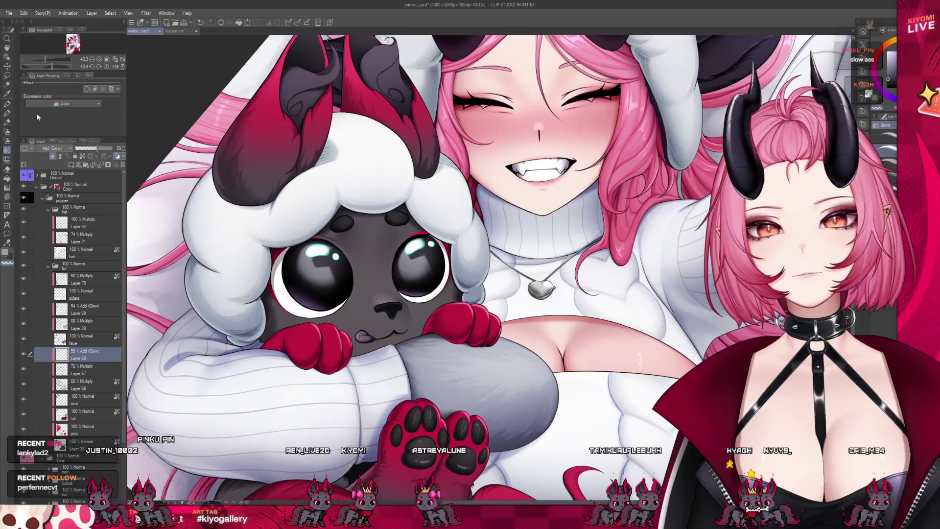
left_click(8, 131)
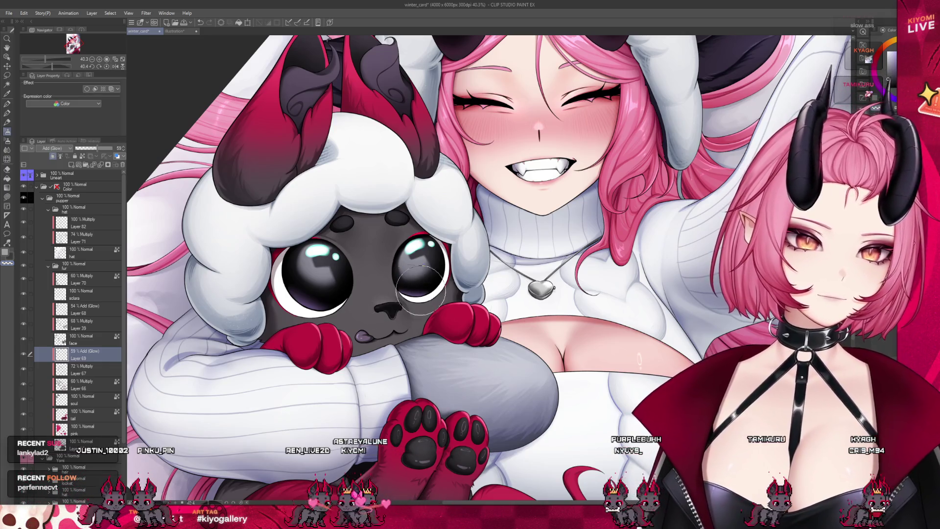
scroll(519, 308, "down", 5)
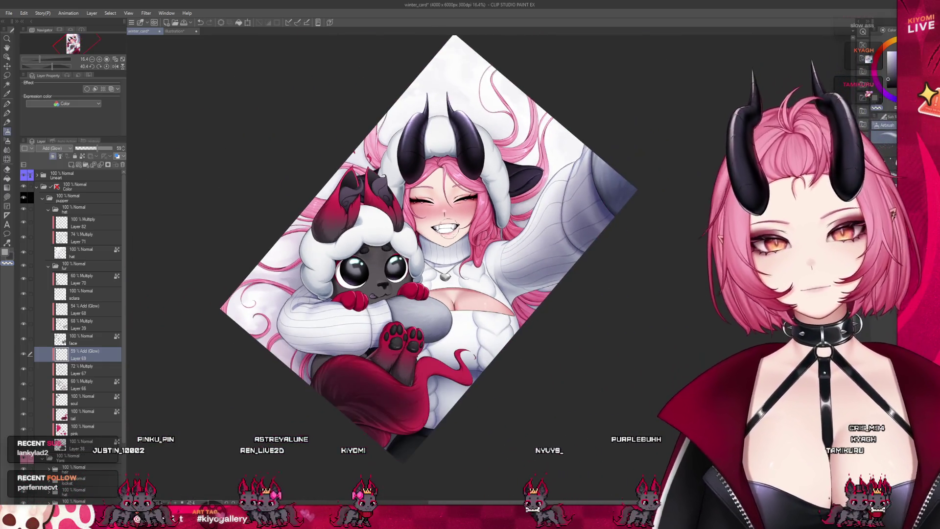
scroll(393, 239, "up", 3)
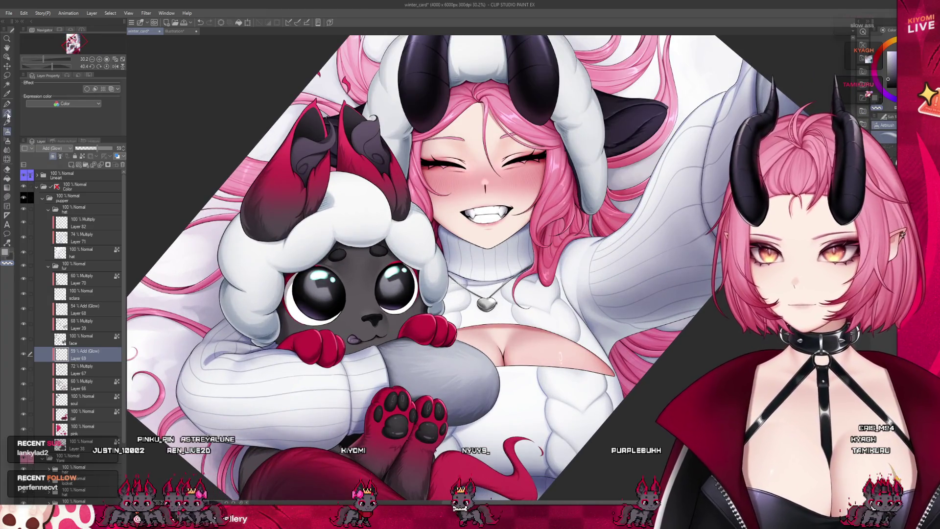
scroll(309, 317, "down", 2)
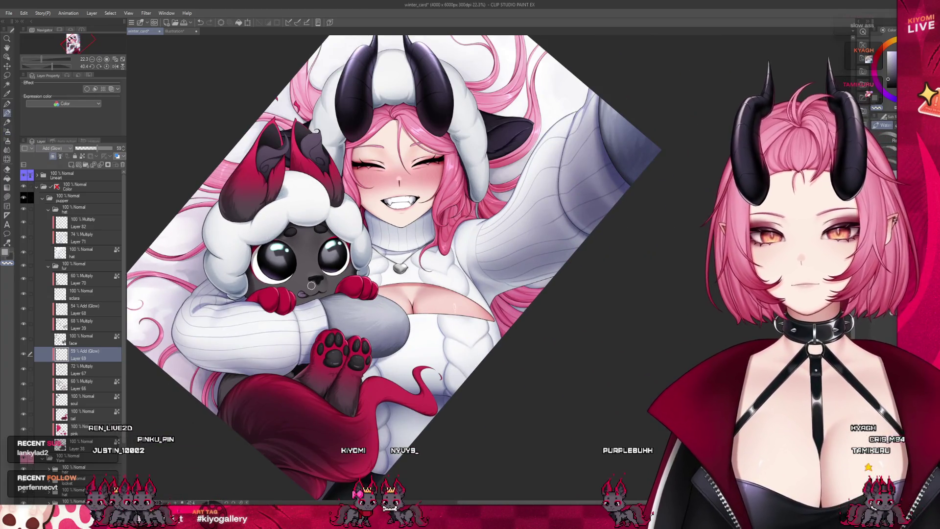
scroll(312, 286, "down", 1)
scroll(253, 132, "up", 3)
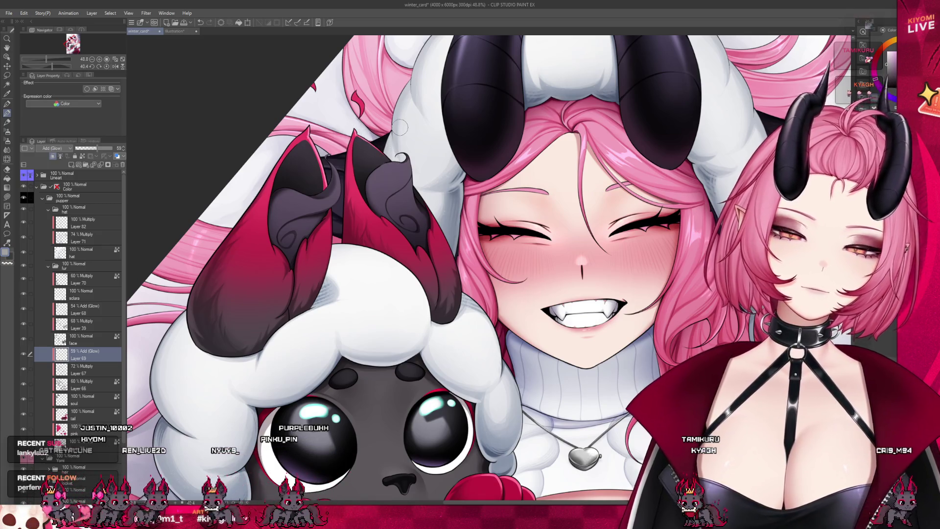
scroll(400, 127, "up", 2)
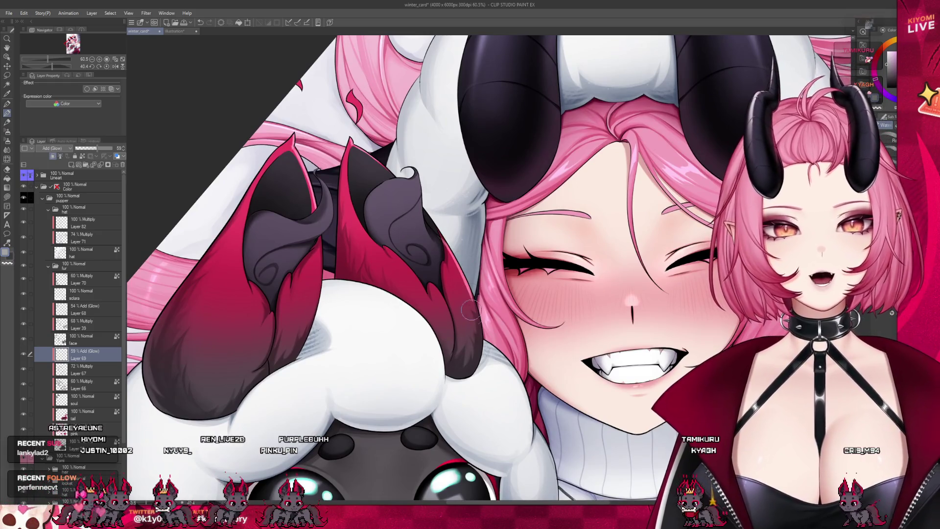